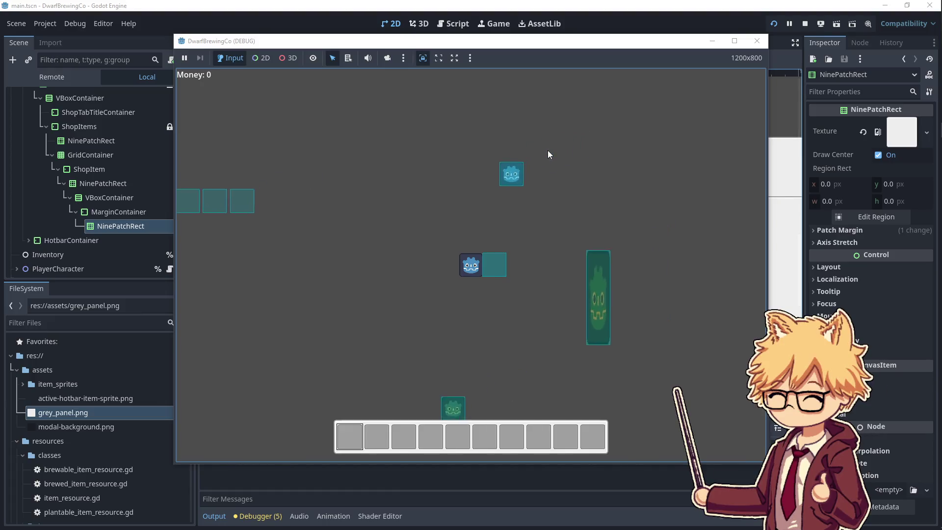
Step: Show the shop panel in the running game with the E key, then stop the game
{"action": "key", "text": "e"}
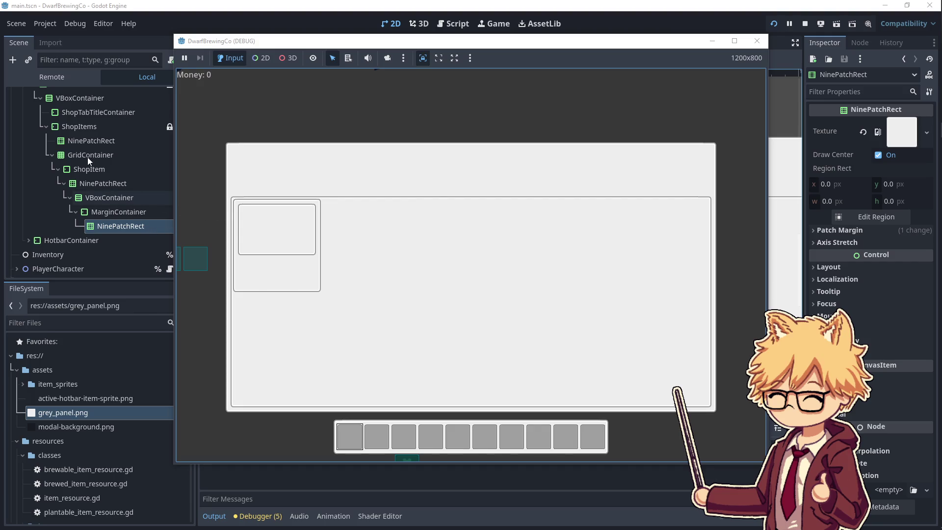
{"action": "left_click", "coordinate": [758, 44]}
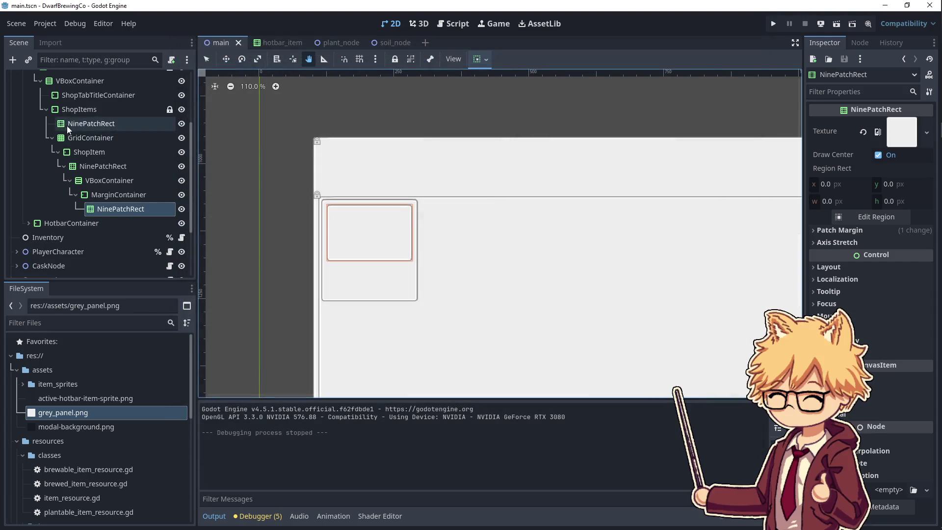
Step: Add a MarginContainer under ShopItems and move the GridContainer inside it
{"action": "left_click", "coordinate": [80, 108]}
{"action": "left_click", "coordinate": [99, 139]}
{"action": "left_click", "coordinate": [98, 104]}
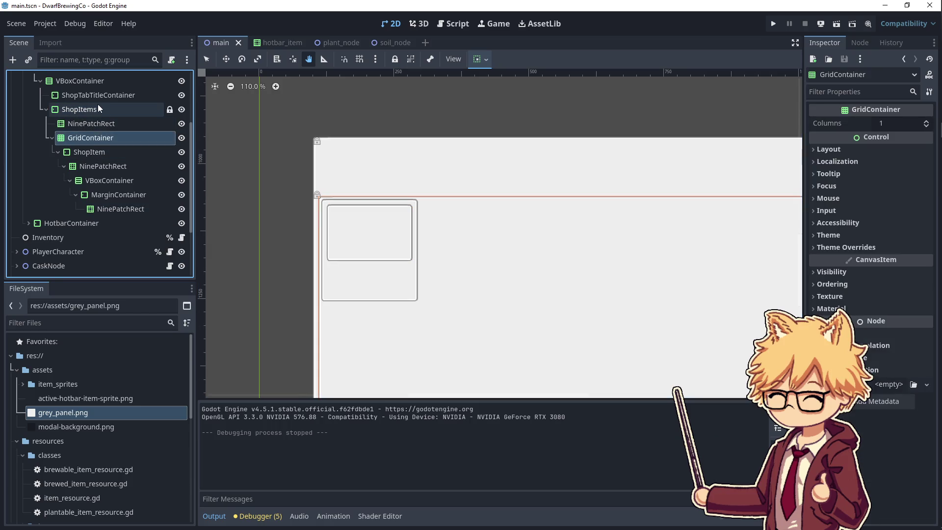
{"action": "right_click", "coordinate": [98, 104]}
{"action": "key", "text": "F2"}
{"action": "key", "text": "ctrl+a"}
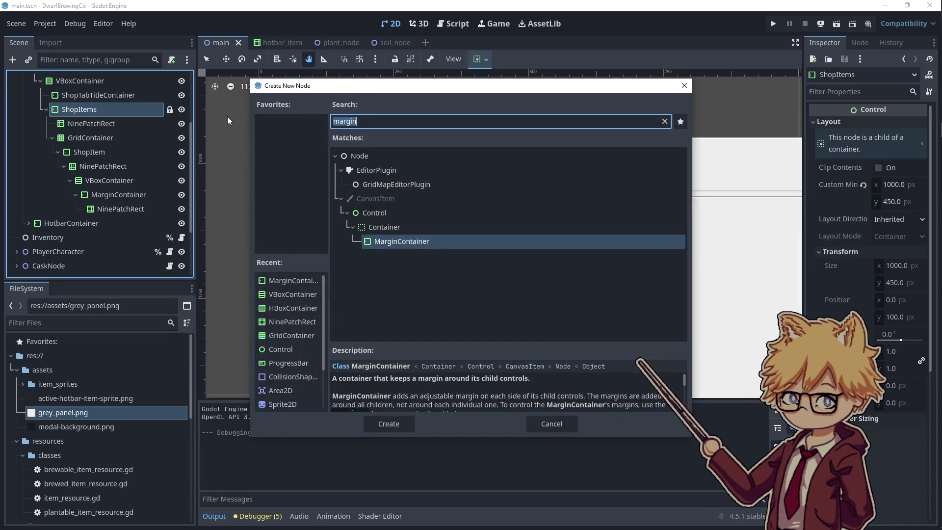
{"action": "type", "text": "marg"}
{"action": "key", "text": "Return"}
{"action": "left_click_drag", "start_coordinate": [95, 222], "coordinate": [81, 130]}
{"action": "left_click_drag", "start_coordinate": [83, 151], "coordinate": [81, 139]}
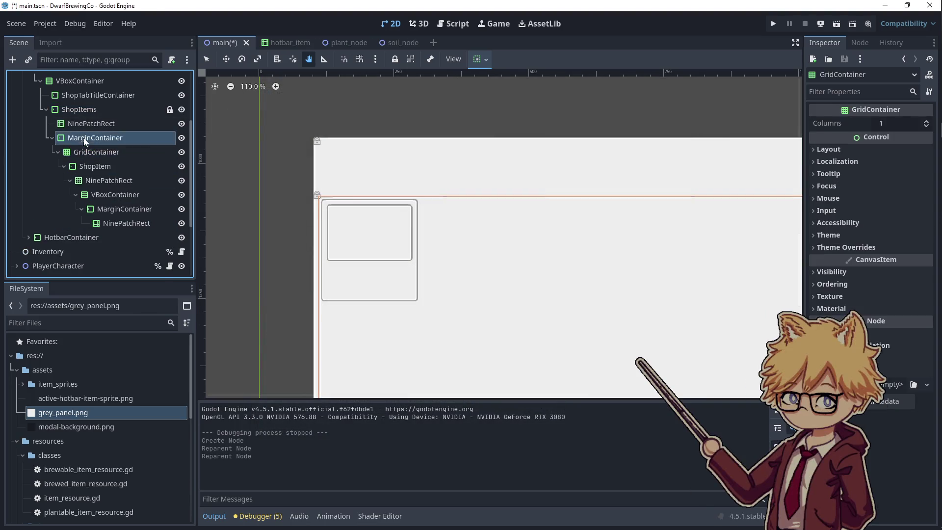
Step: Filter the Inspector by 'margin' and enable all four margin constant overrides
{"action": "left_click", "coordinate": [859, 92]}
{"action": "type", "text": "margin"}
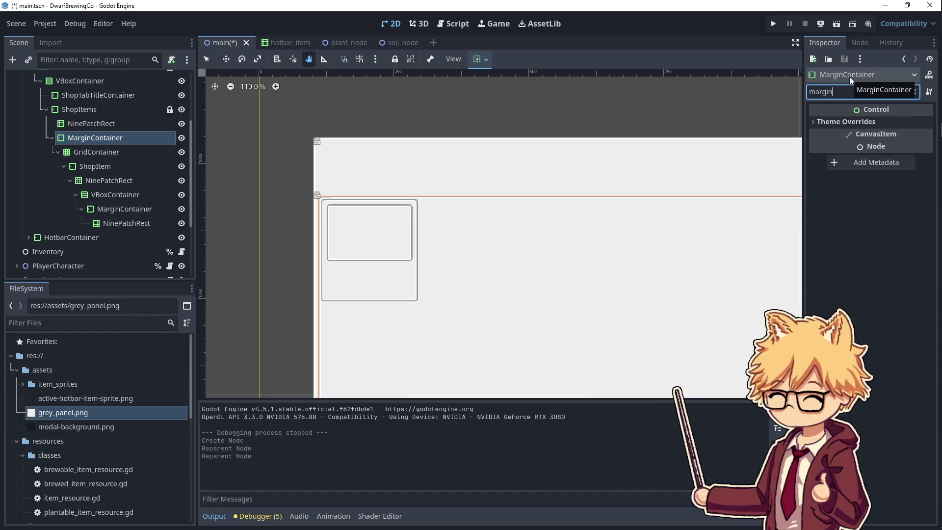
{"action": "left_click", "coordinate": [853, 122]}
{"action": "left_click", "coordinate": [855, 133]}
{"action": "left_click", "coordinate": [830, 148]}
{"action": "left_click", "coordinate": [830, 165]}
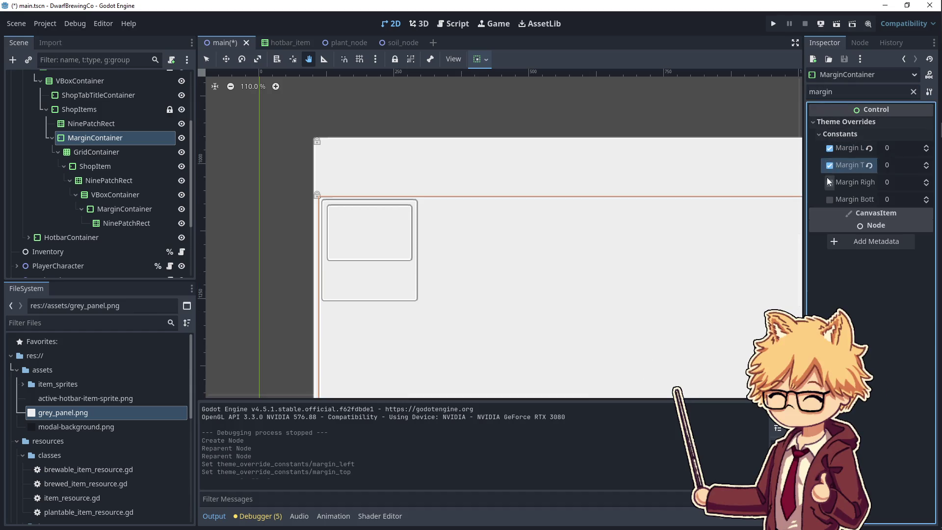
{"action": "left_click", "coordinate": [830, 182]}
{"action": "left_click", "coordinate": [830, 200]}
Step: Set the left, top, right and bottom margins to 5 and run the project
{"action": "left_click", "coordinate": [900, 148]}
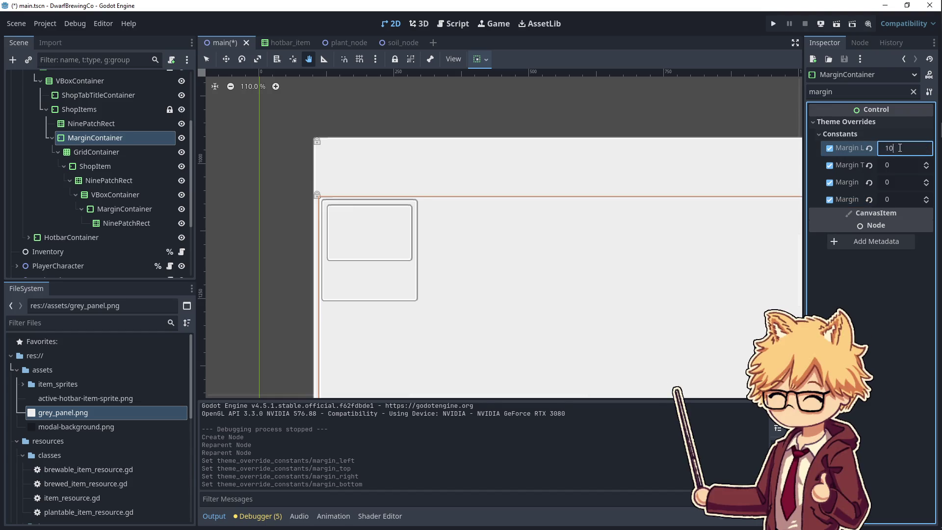
{"action": "key", "text": "Tab"}
{"action": "left_click", "coordinate": [900, 148]}
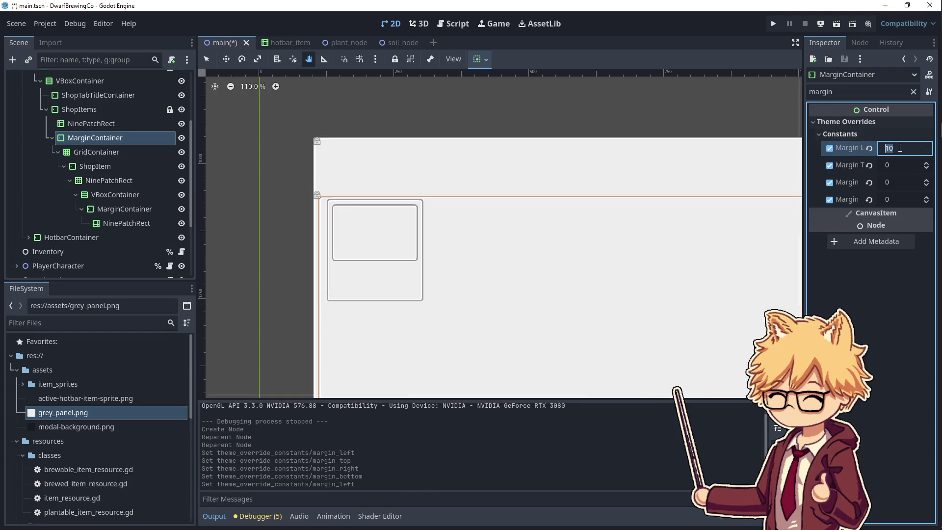
{"action": "type", "text": "5"}
{"action": "key", "text": "Tab"}
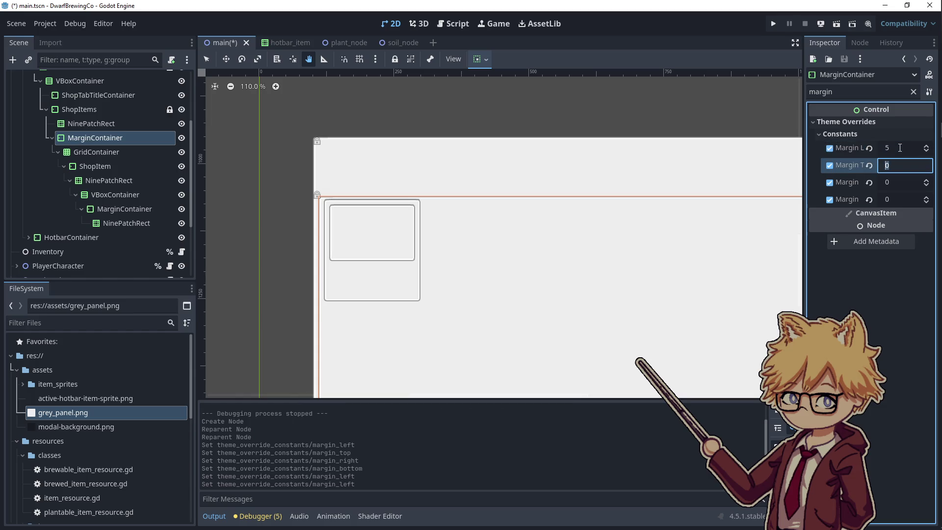
{"action": "key", "text": "Tab"}
{"action": "type", "text": "5"}
{"action": "key", "text": "Tab"}
{"action": "type", "text": "5"}
{"action": "left_click", "coordinate": [643, 207]}
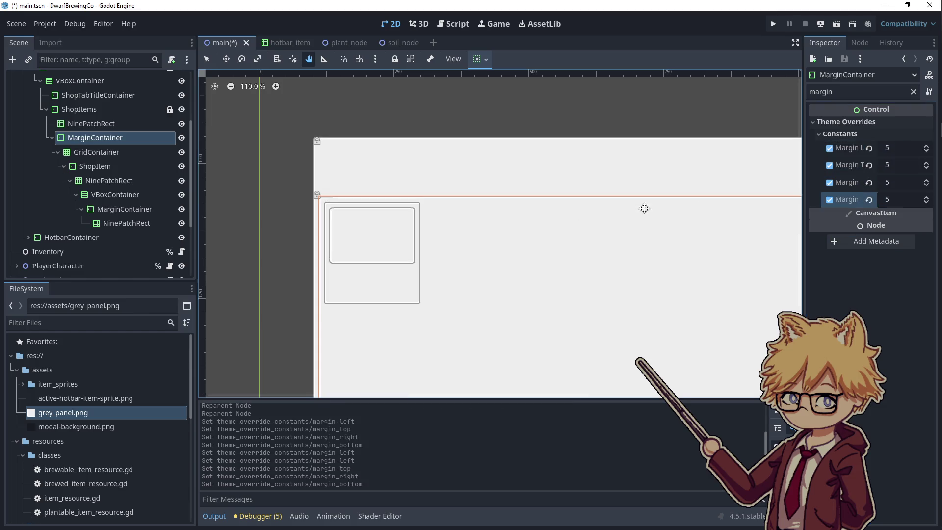
{"action": "left_click_drag", "start_coordinate": [237, 268], "coordinate": [270, 298]}
{"action": "left_click", "coordinate": [774, 24]}
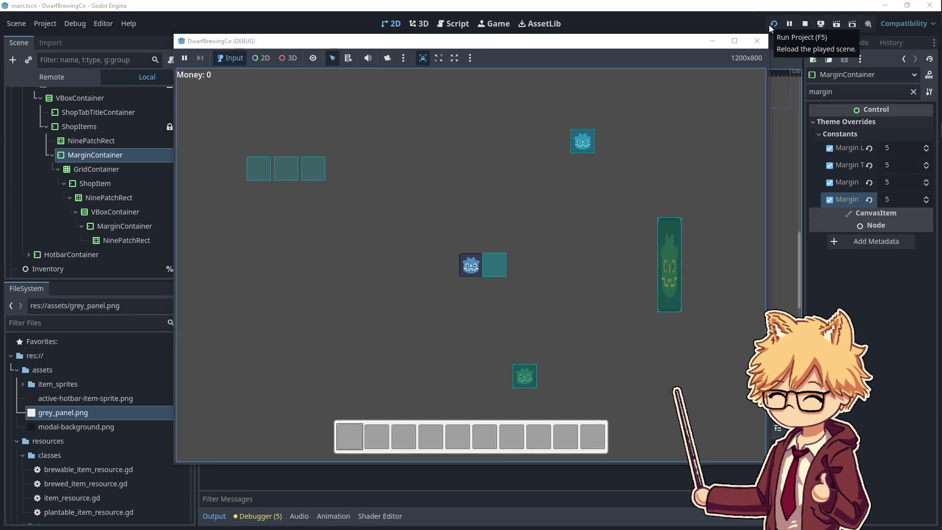
{"action": "key", "text": "i"}
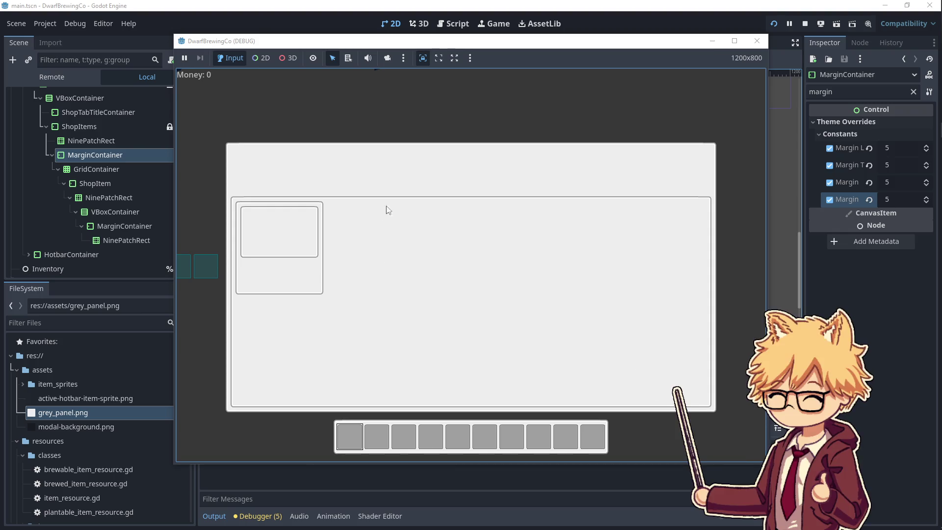
{"action": "left_click", "coordinate": [755, 43]}
{"action": "left_click", "coordinate": [100, 149]}
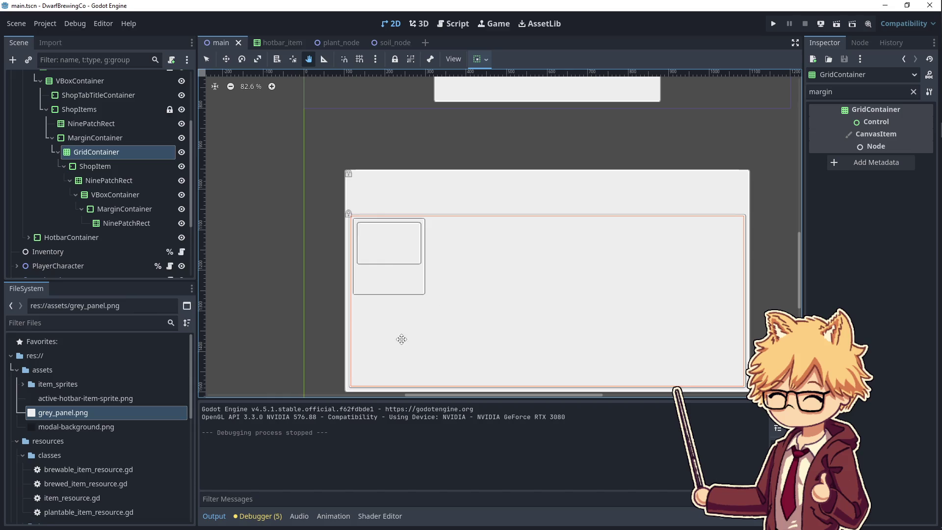
Step: Delete the NinePatchRect under ShopItems, then test-run the game and stop it
{"action": "left_click", "coordinate": [96, 165]}
{"action": "left_click", "coordinate": [97, 128]}
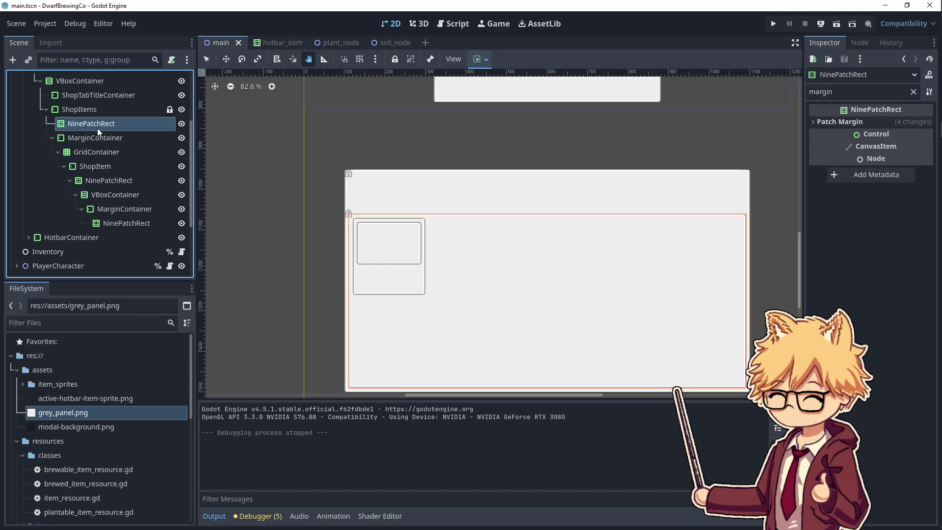
{"action": "key", "text": "Delete"}
{"action": "key", "text": "Return"}
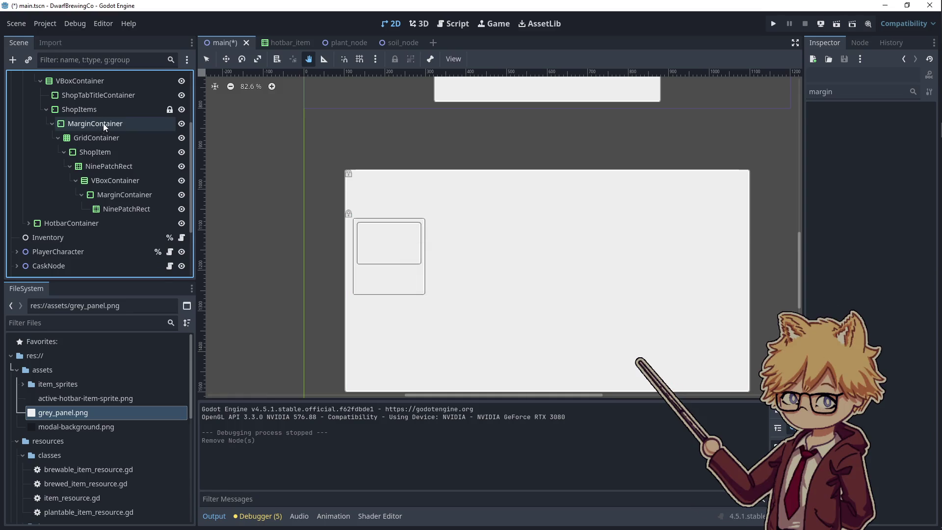
{"action": "left_click", "coordinate": [773, 24]}
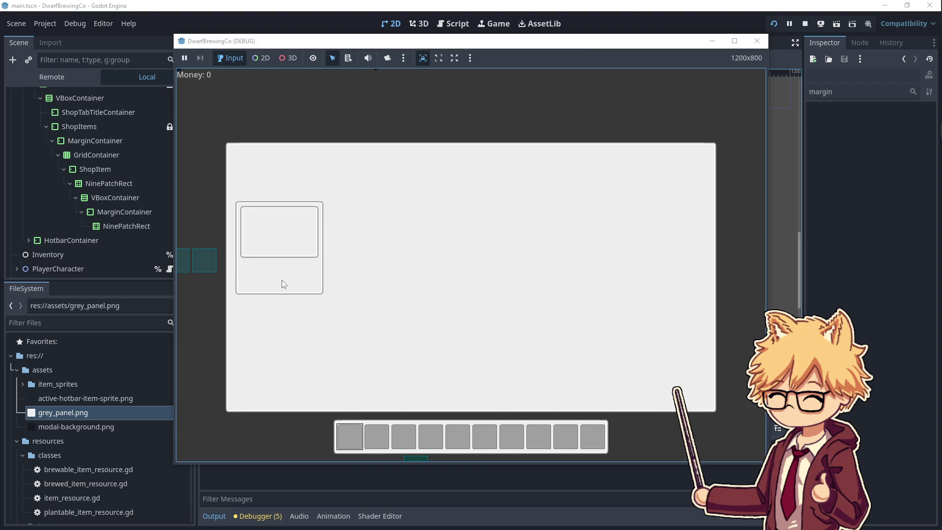
{"action": "left_click", "coordinate": [757, 41]}
Step: In Paint, sketch a shop item card outline with an inner image box
{"action": "mouse_move", "coordinate": [932, 215]}
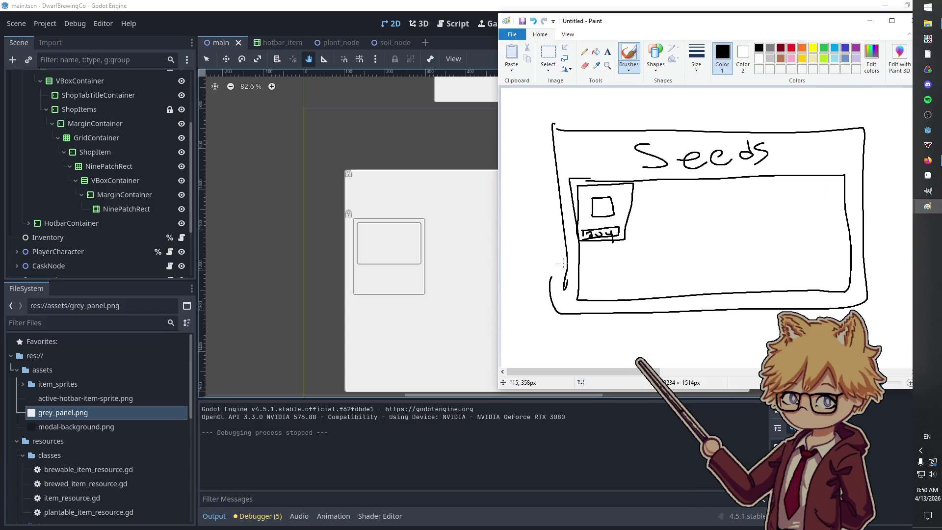
{"action": "left_click", "coordinate": [858, 250]}
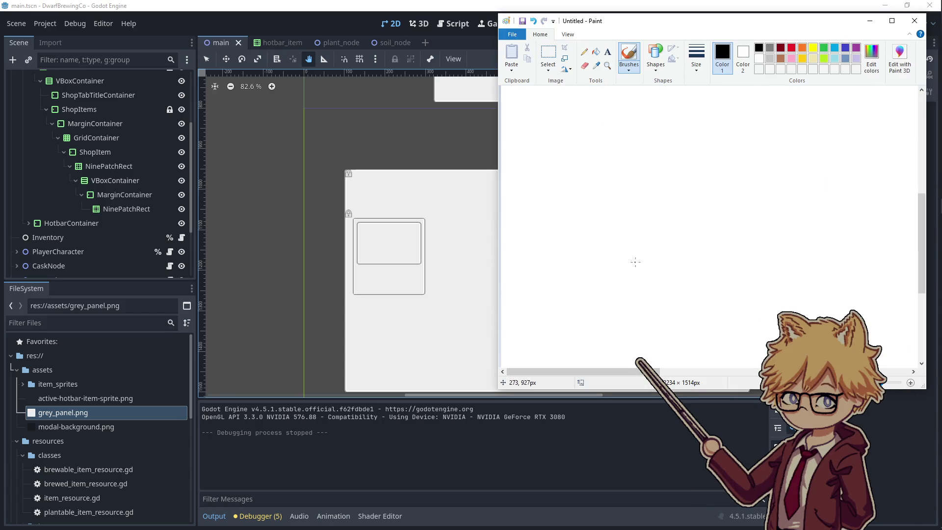
{"action": "mouse_move", "coordinate": [561, 155]}
{"action": "left_mouse_down"}
{"action": "mouse_move", "coordinate": [571, 259]}
{"action": "mouse_move", "coordinate": [744, 211]}
{"action": "mouse_move", "coordinate": [560, 238]}
{"action": "left_mouse_up"}
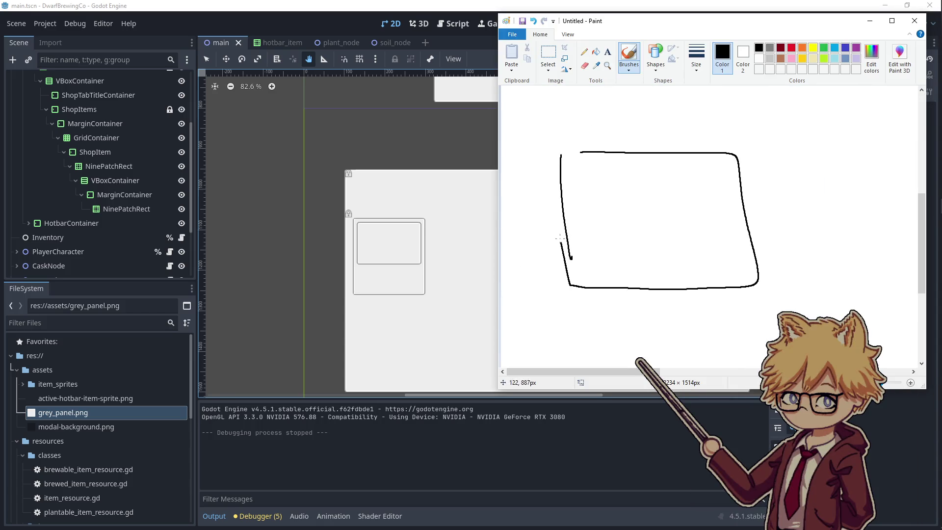
{"action": "left_click_drag", "start_coordinate": [602, 201], "coordinate": [604, 221]}
{"action": "mouse_move", "coordinate": [606, 175]}
{"action": "left_mouse_down"}
{"action": "mouse_move", "coordinate": [698, 211]}
{"action": "mouse_move", "coordinate": [597, 216]}
{"action": "left_mouse_up"}
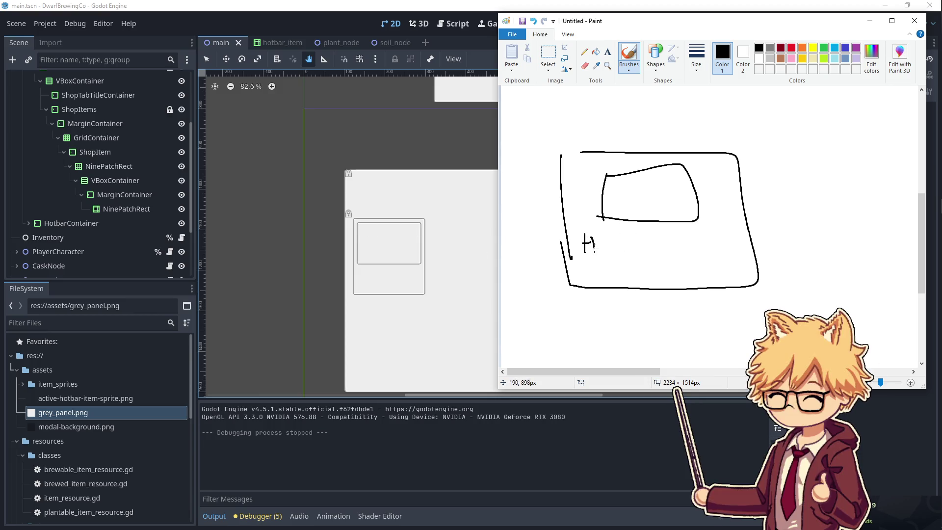
Step: Write 'Hops Seeds' and '1 Gold' below the image box
{"action": "left_click_drag", "start_coordinate": [621, 242], "coordinate": [635, 248]}
{"action": "left_click_drag", "start_coordinate": [653, 240], "coordinate": [701, 244]}
{"action": "left_click_drag", "start_coordinate": [705, 237], "coordinate": [709, 242]}
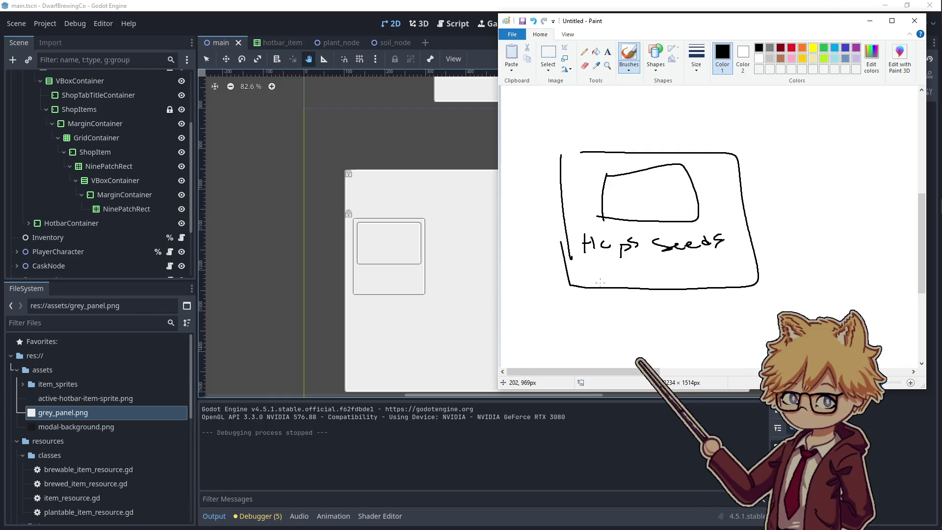
{"action": "mouse_move", "coordinate": [586, 267]}
{"action": "left_mouse_down"}
{"action": "mouse_move", "coordinate": [586, 281]}
{"action": "mouse_move", "coordinate": [636, 276]}
{"action": "left_mouse_up"}
{"action": "mouse_move", "coordinate": [647, 274]}
{"action": "left_mouse_down"}
{"action": "mouse_move", "coordinate": [703, 279]}
{"action": "mouse_move", "coordinate": [710, 270]}
{"action": "left_mouse_up"}
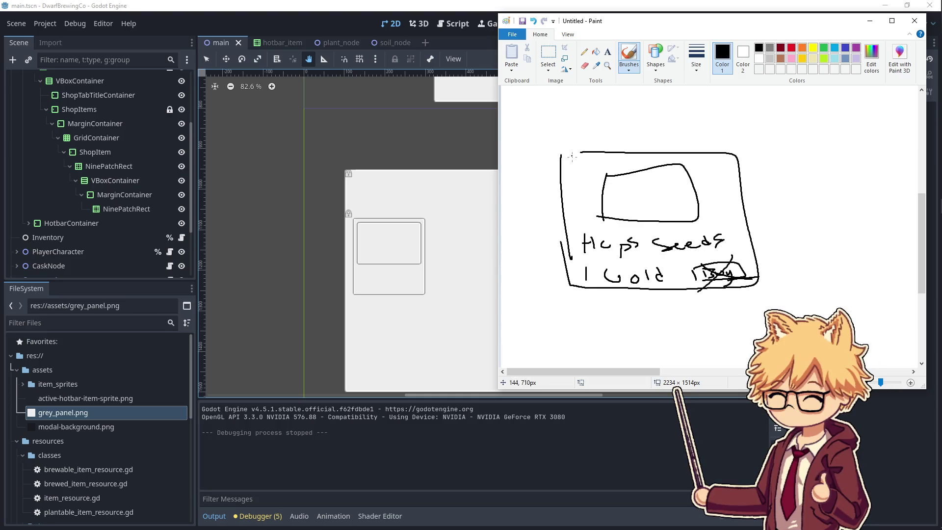
Step: Extend the card's top edge, then close Paint without saving
{"action": "left_click_drag", "start_coordinate": [587, 150], "coordinate": [617, 149]}
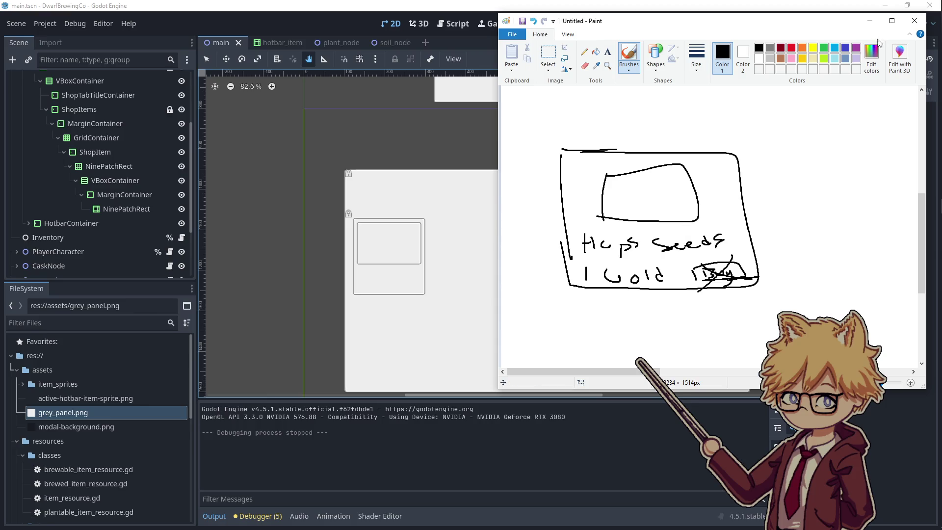
{"action": "left_click", "coordinate": [914, 21]}
{"action": "left_click", "coordinate": [738, 213]}
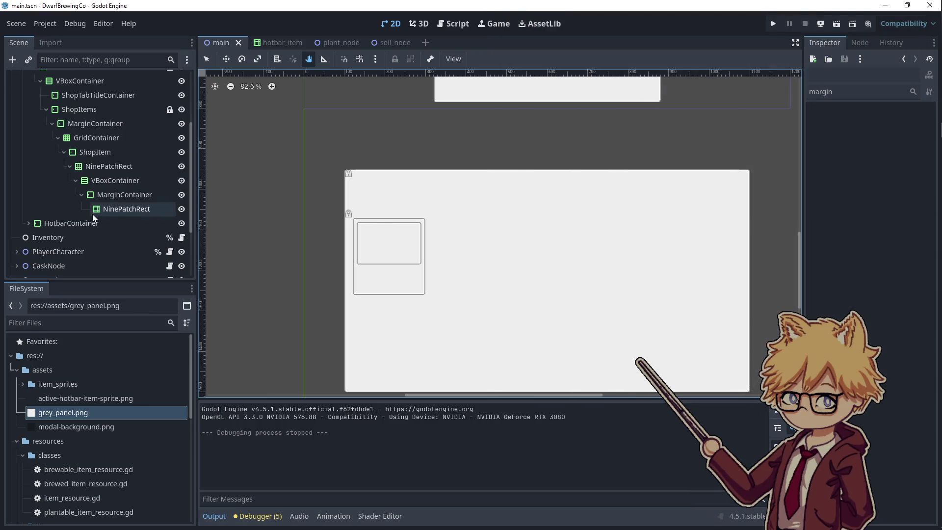
Step: Inspect the ShopItem node hierarchy and select the item card's inner MarginContainer
{"action": "scroll", "coordinate": [93, 214], "scroll_direction": "up", "scroll_amount": 4}
{"action": "scroll", "coordinate": [99, 204], "scroll_direction": "down", "scroll_amount": 2}
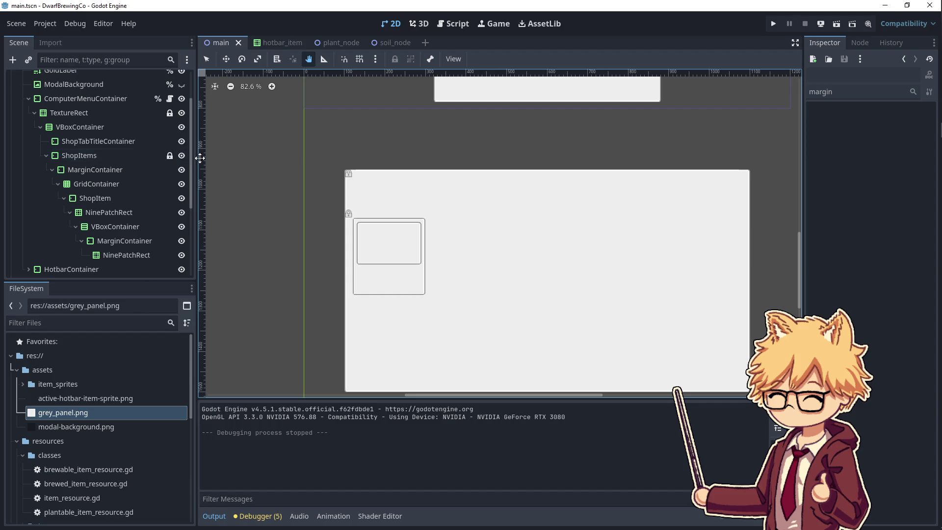
{"action": "left_click", "coordinate": [114, 197]}
{"action": "left_click", "coordinate": [112, 186]}
{"action": "left_click", "coordinate": [109, 170]}
{"action": "left_click", "coordinate": [105, 184]}
{"action": "left_click", "coordinate": [107, 198]}
{"action": "left_click", "coordinate": [108, 211]}
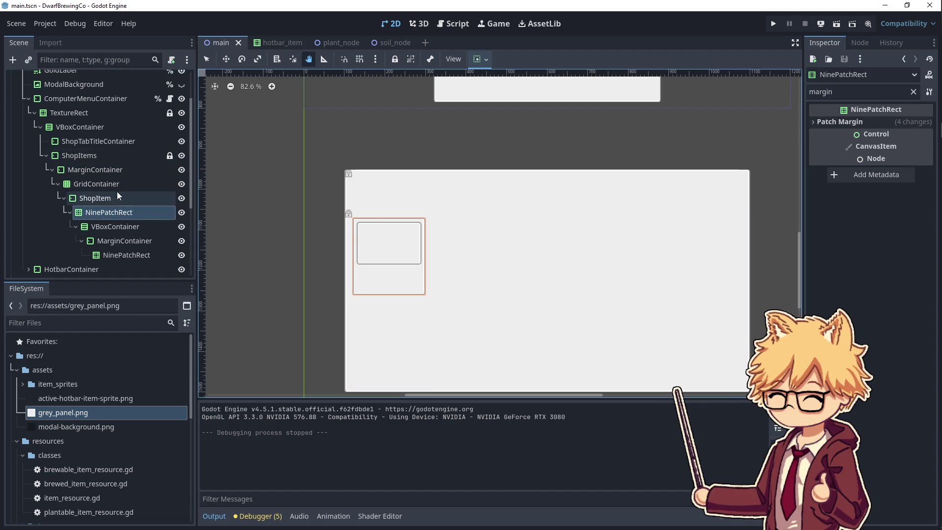
{"action": "left_click", "coordinate": [118, 197]}
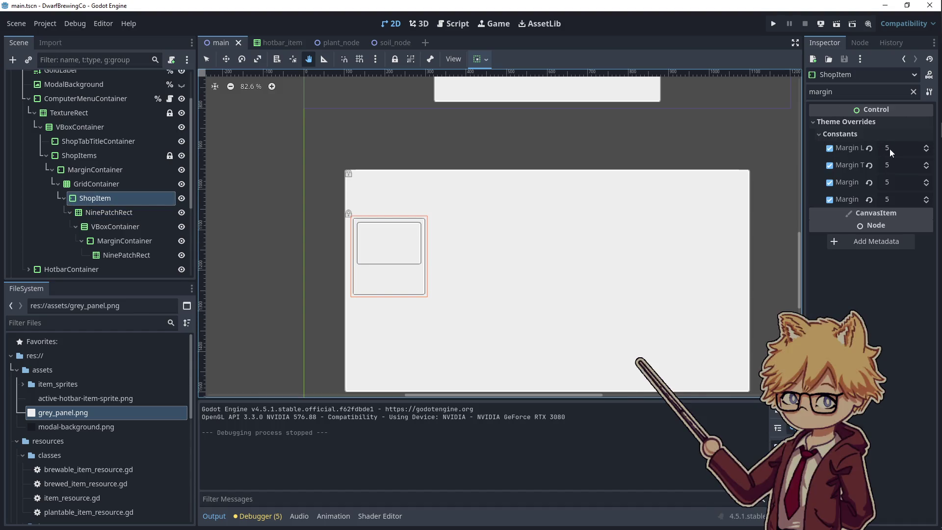
{"action": "left_click", "coordinate": [123, 225]}
{"action": "left_click", "coordinate": [118, 240]}
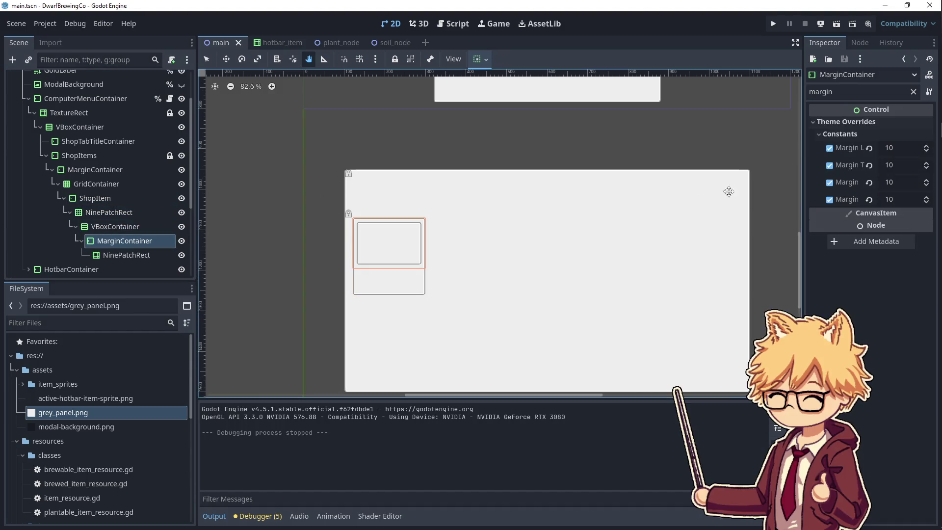
Step: Enter margin values of 20 for the left, top, right and bottom sides
{"action": "left_click", "coordinate": [910, 148]}
{"action": "type", "text": "20"}
{"action": "key", "text": "Tab"}
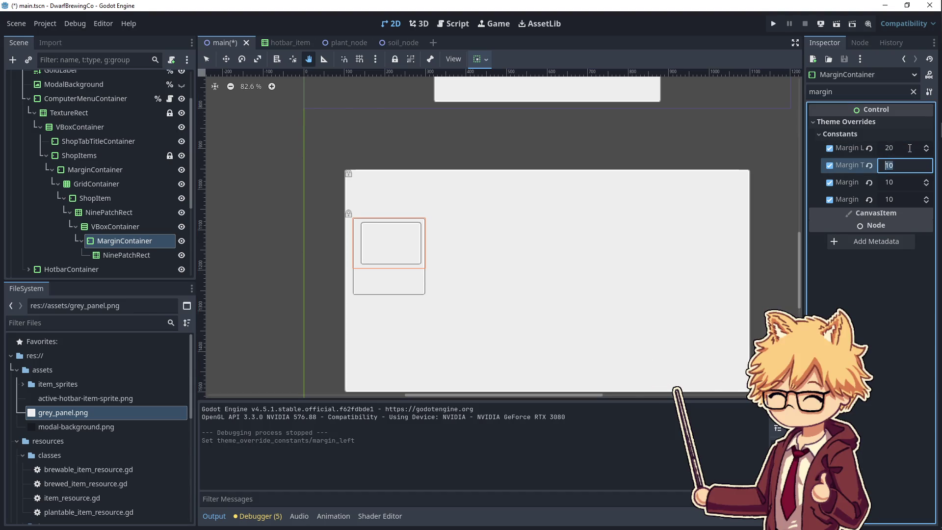
{"action": "type", "text": "20"}
{"action": "key", "text": "Tab"}
{"action": "type", "text": "0"}
{"action": "key", "text": "Tab"}
{"action": "type", "text": "20"}
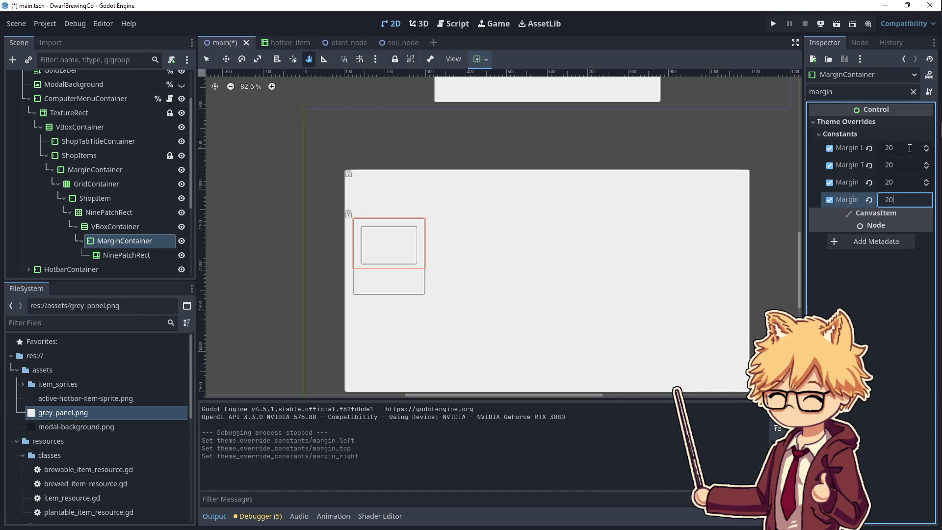
{"action": "key", "text": "Return"}
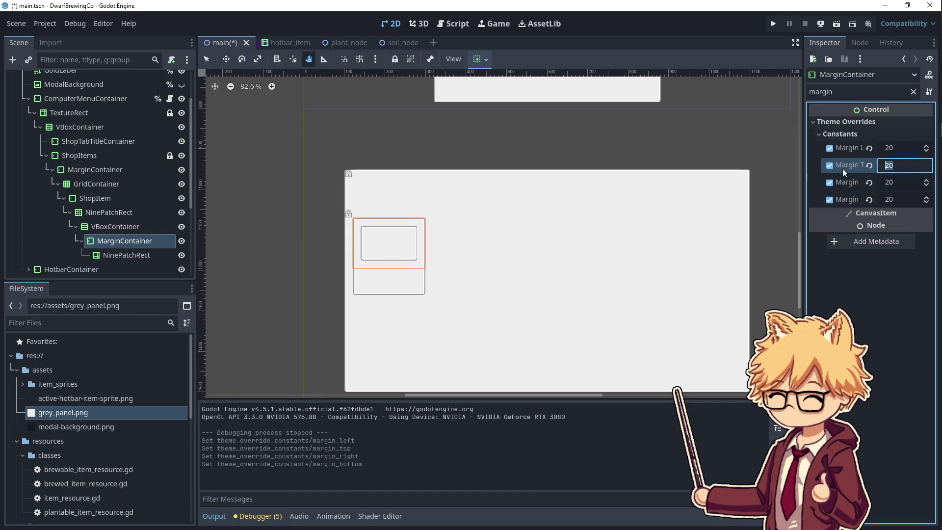
Step: Raise the left and right margins to 40
{"action": "left_click", "coordinate": [889, 148]}
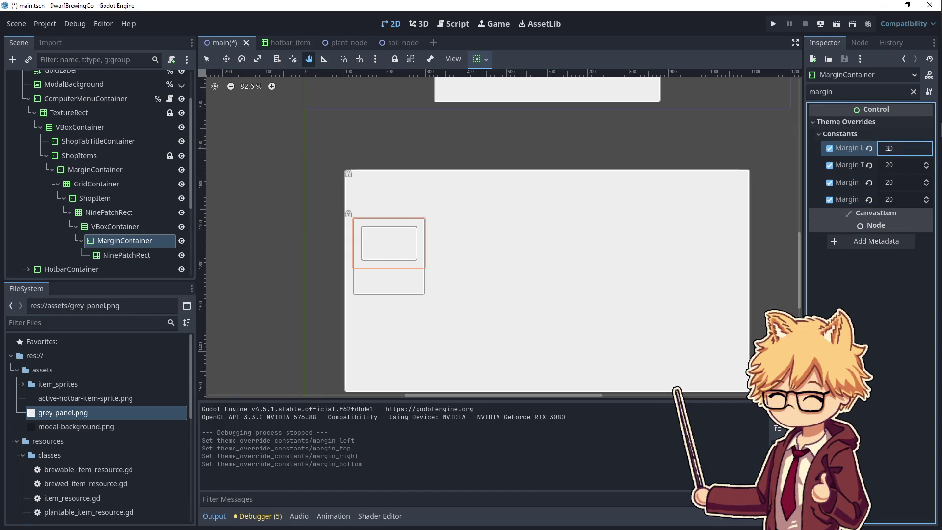
{"action": "key", "text": "Tab"}
{"action": "key", "text": "Tab"}
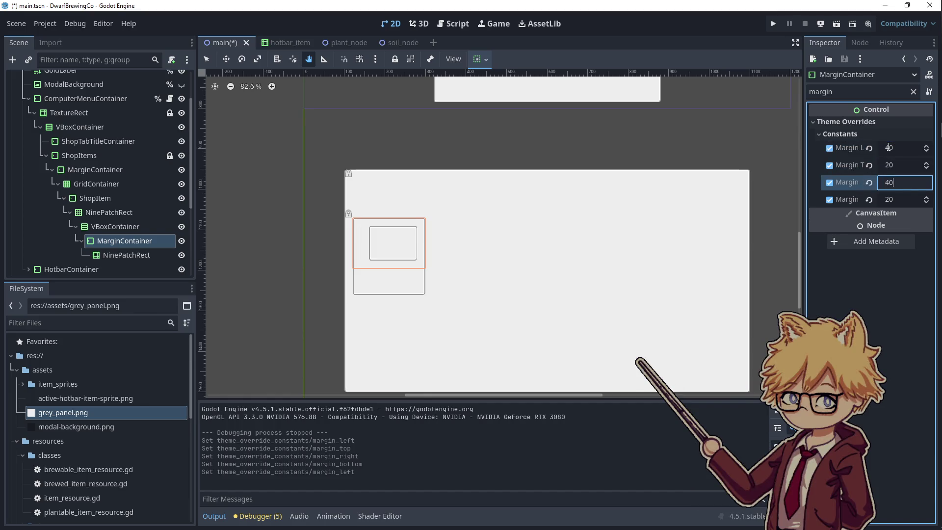
{"action": "key", "text": "Tab"}
{"action": "scroll", "coordinate": [366, 246], "scroll_direction": "up", "scroll_amount": 8}
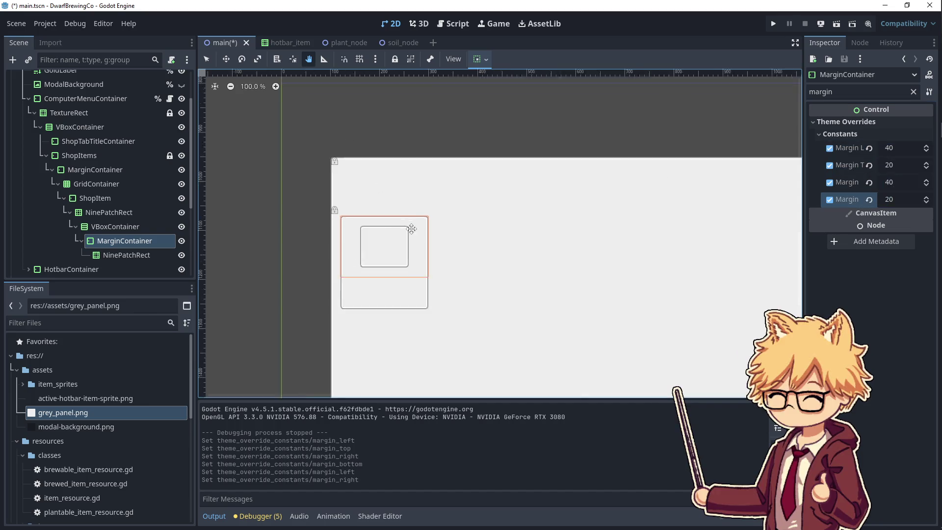
{"action": "left_click", "coordinate": [118, 256]}
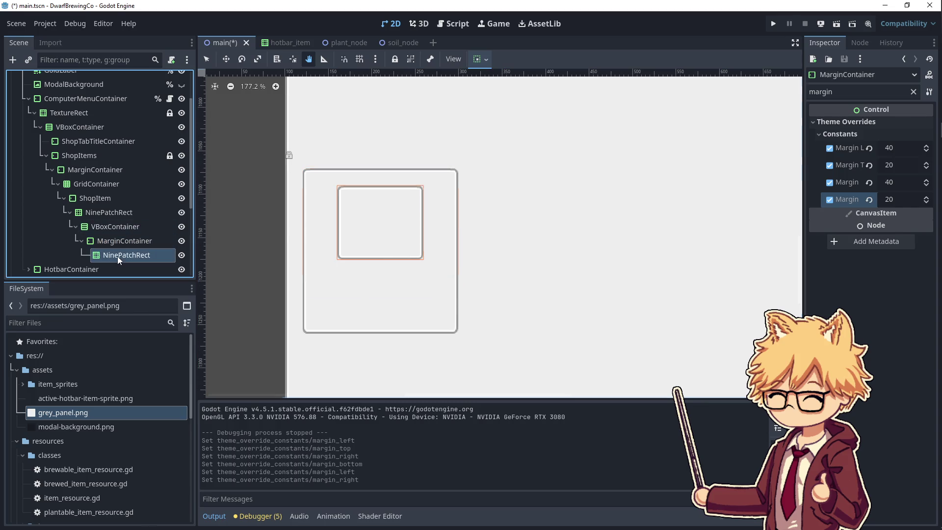
Step: Add a MarginContainer as a child of the inner NinePatchRect
{"action": "right_click", "coordinate": [119, 255]}
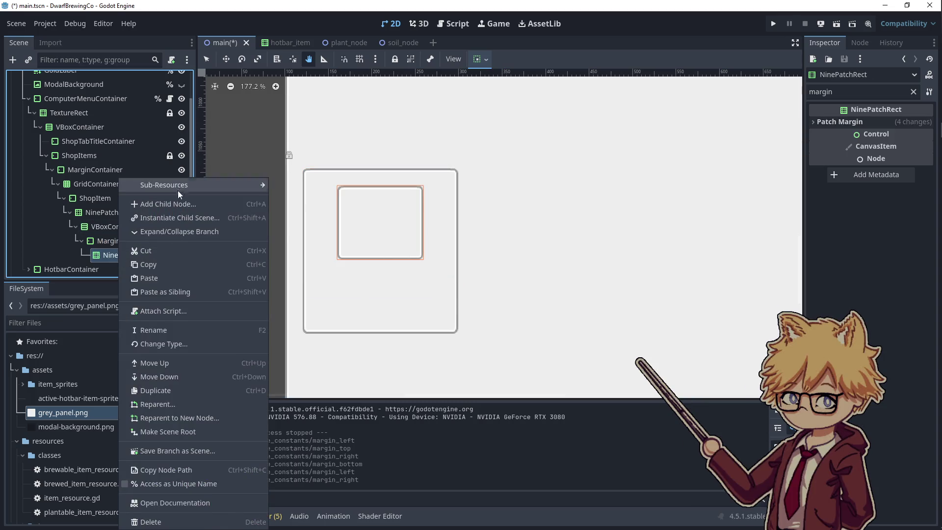
{"action": "left_click", "coordinate": [177, 189]}
{"action": "key", "text": "Return"}
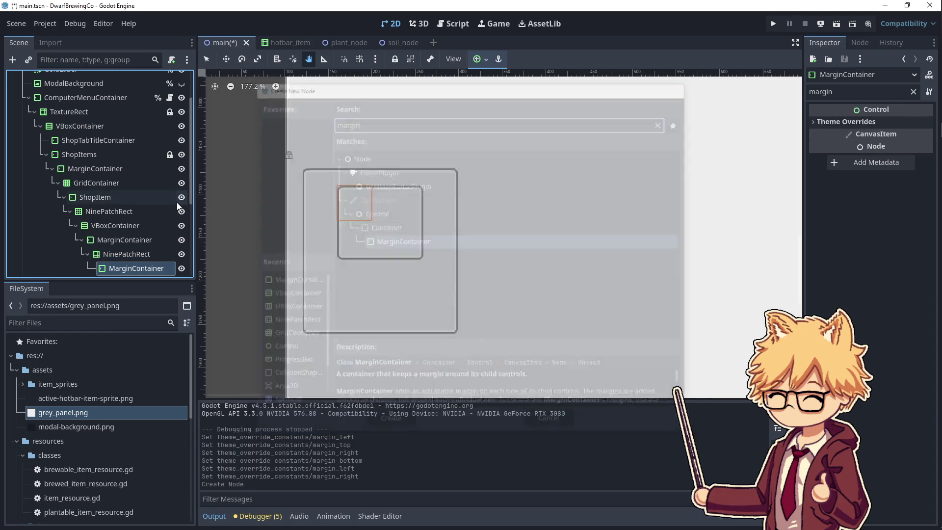
Step: Add a TextureRect inside the new MarginContainer and clear the Inspector filter
{"action": "right_click", "coordinate": [139, 143]}
{"action": "left_click", "coordinate": [163, 146]}
{"action": "type", "text": "textu"}
{"action": "key", "text": "Return"}
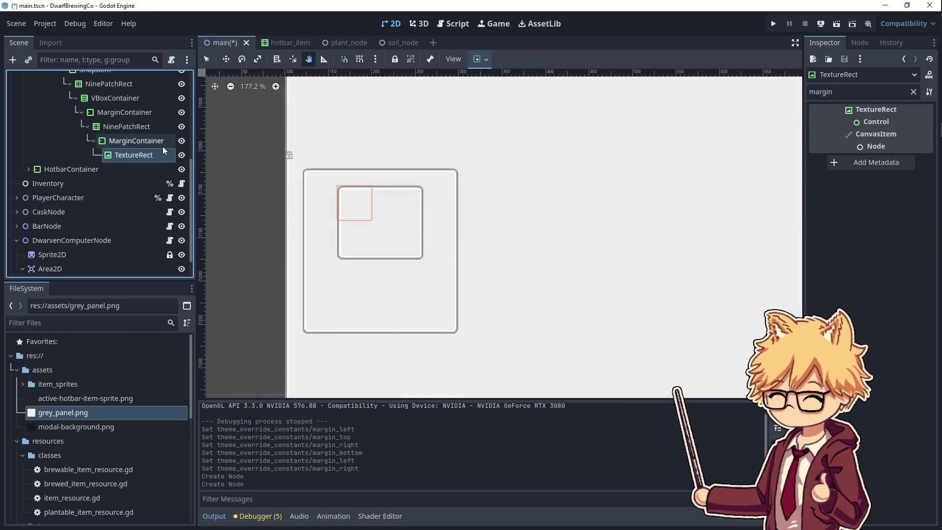
{"action": "scroll", "coordinate": [73, 454], "scroll_direction": "down", "scroll_amount": 3}
{"action": "scroll", "coordinate": [73, 451], "scroll_direction": "down", "scroll_amount": 3}
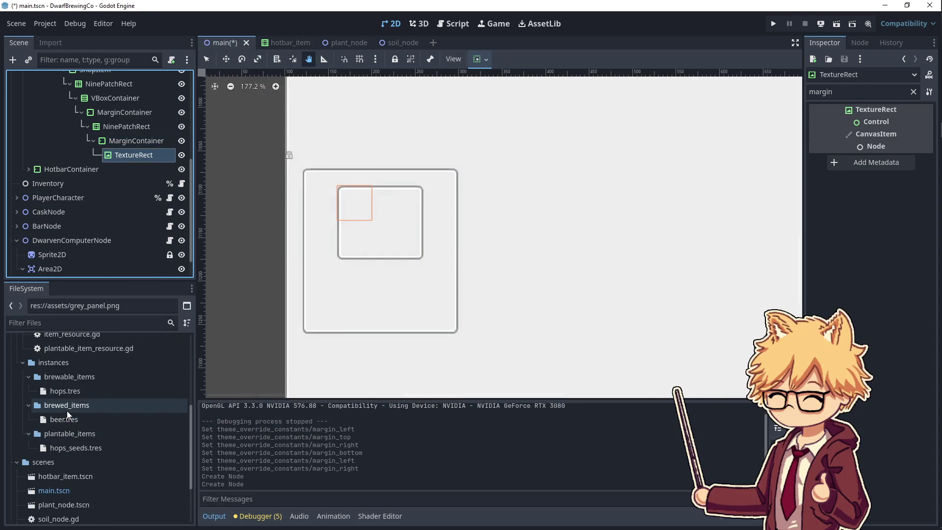
{"action": "scroll", "coordinate": [160, 204], "scroll_direction": "up", "scroll_amount": 4}
{"action": "left_click", "coordinate": [913, 92]}
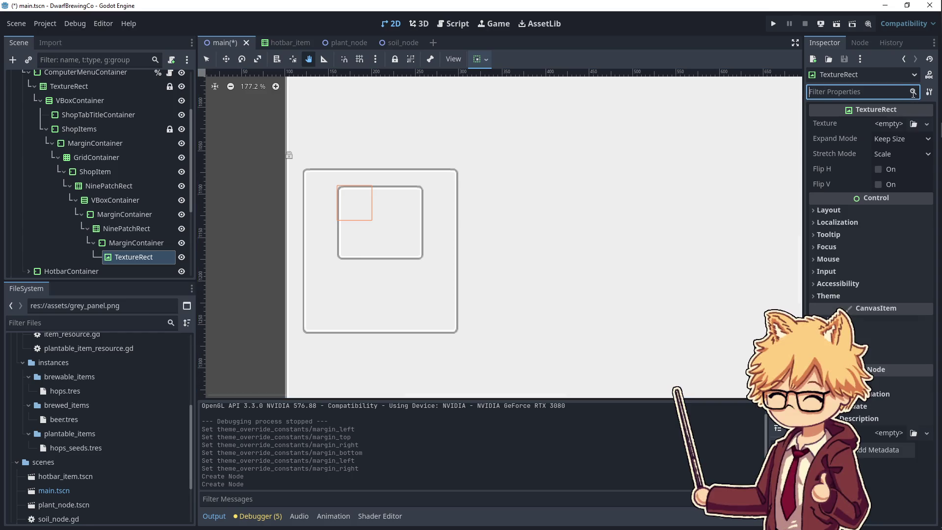
Step: Give the TextureRect a new AtlasTexture using assets/item_sprites/spritesheet-export.png
{"action": "left_click", "coordinate": [892, 125]}
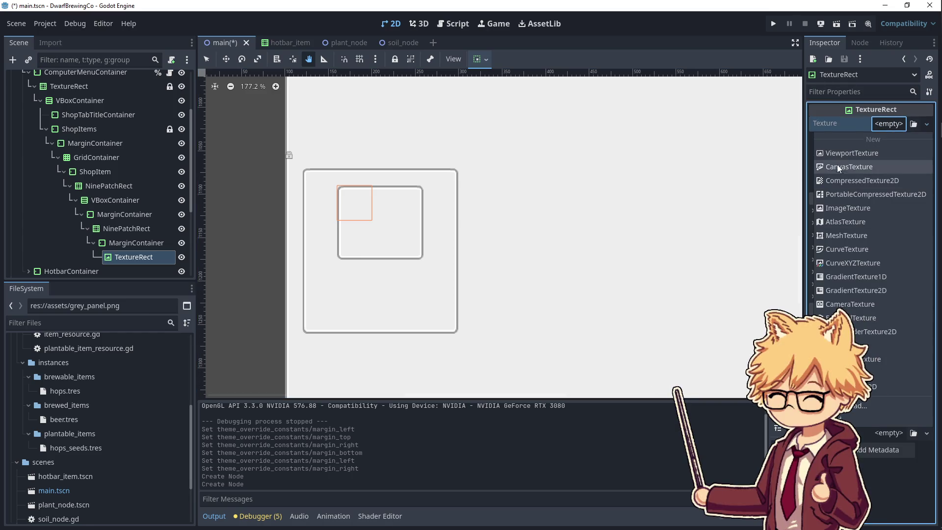
{"action": "left_click", "coordinate": [844, 221]}
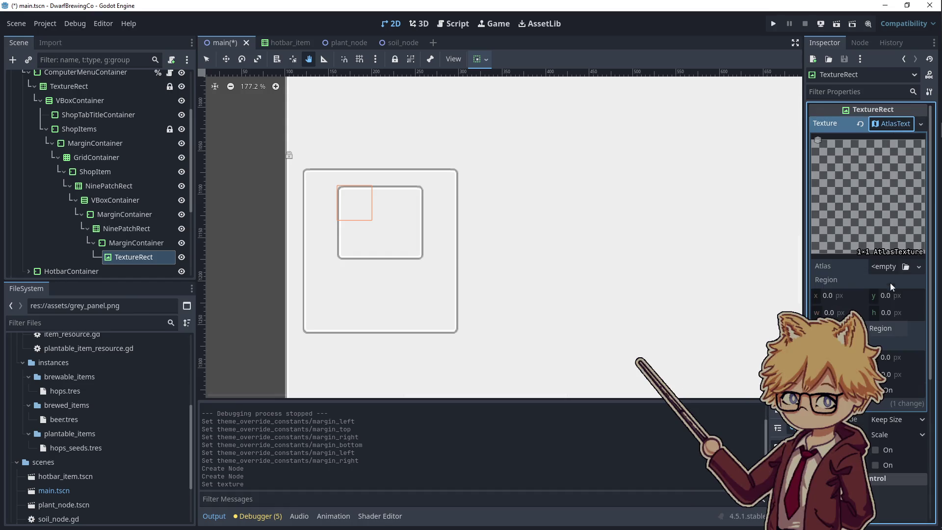
{"action": "left_click", "coordinate": [906, 266]}
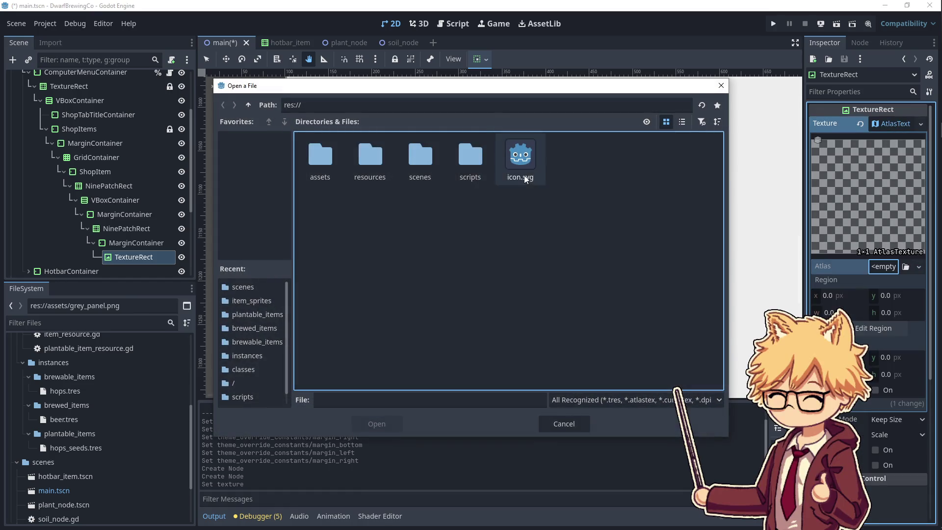
{"action": "double_click", "coordinate": [312, 167]}
{"action": "double_click", "coordinate": [334, 167]}
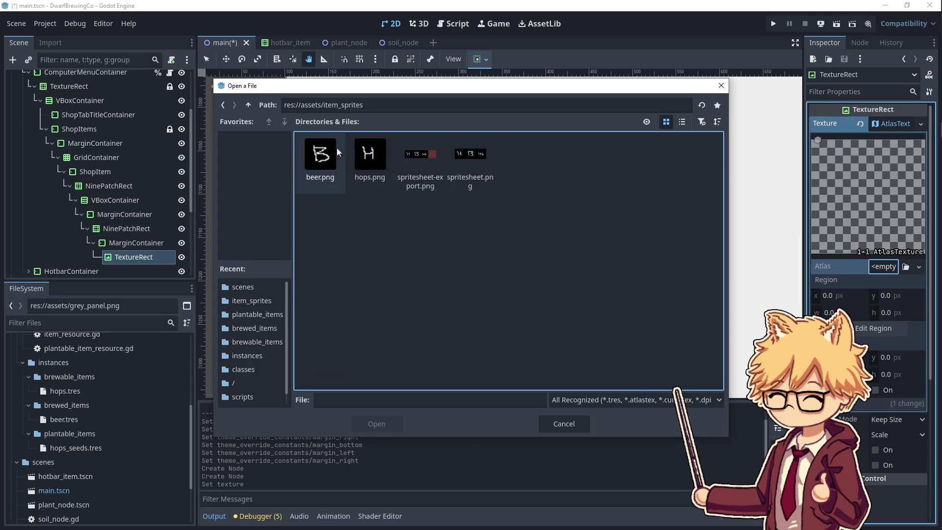
{"action": "double_click", "coordinate": [428, 165]}
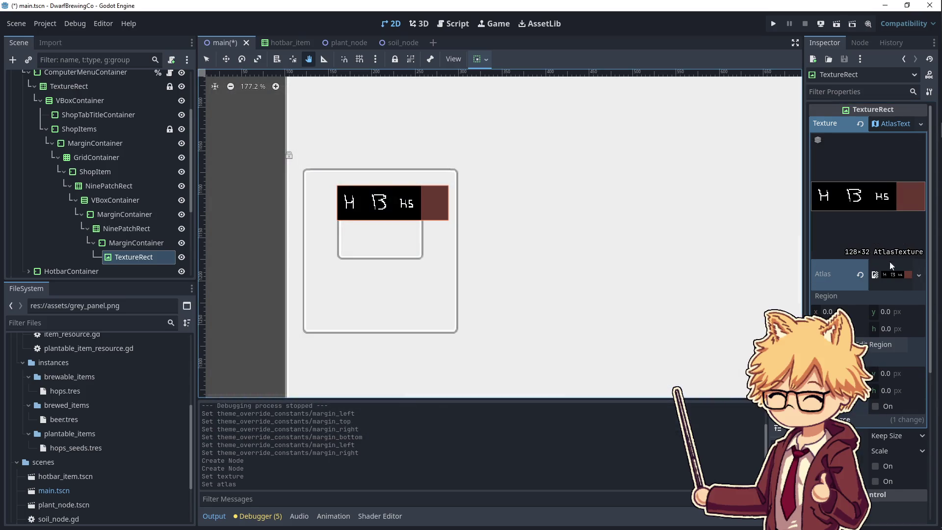
Step: Set the atlas region width and height to 32
{"action": "left_click", "coordinate": [827, 311]}
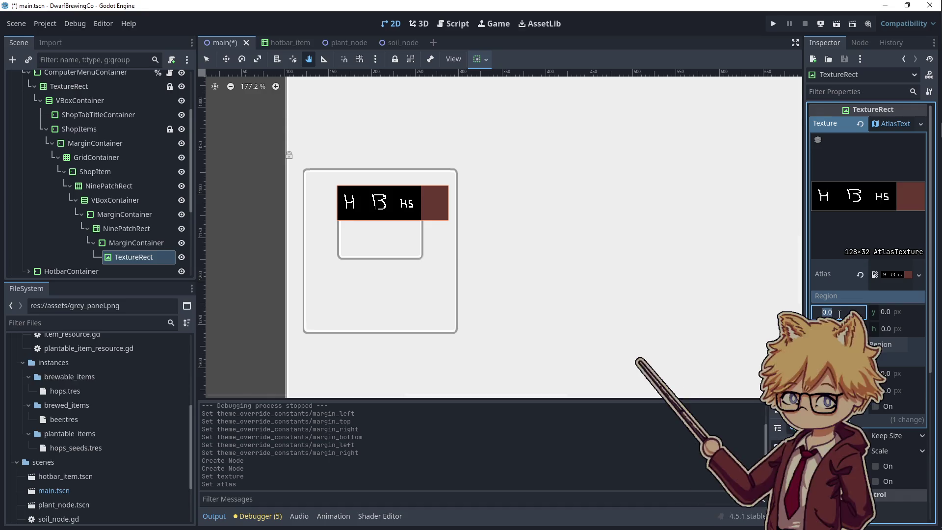
{"action": "key", "text": "Tab"}
{"action": "key", "text": "Tab"}
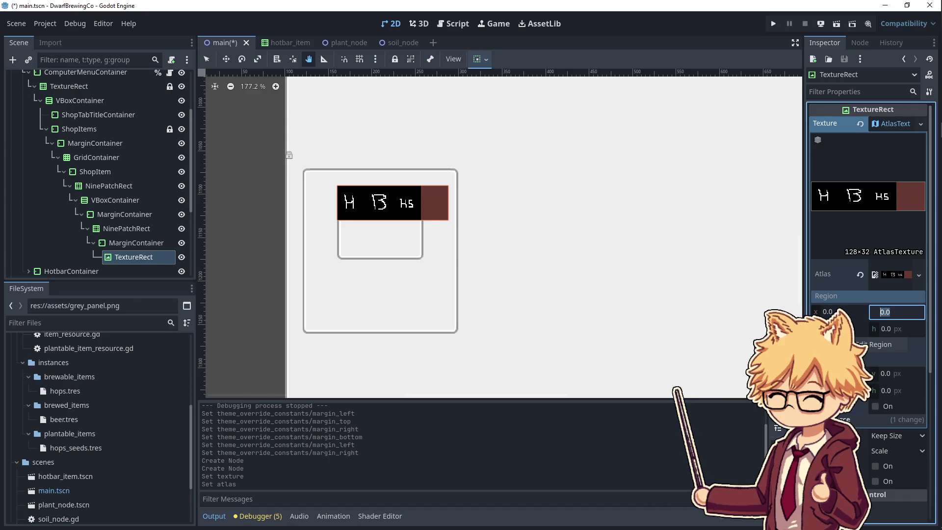
{"action": "type", "text": "32"}
{"action": "key", "text": "Tab"}
{"action": "type", "text": "32"}
{"action": "key", "text": "Return"}
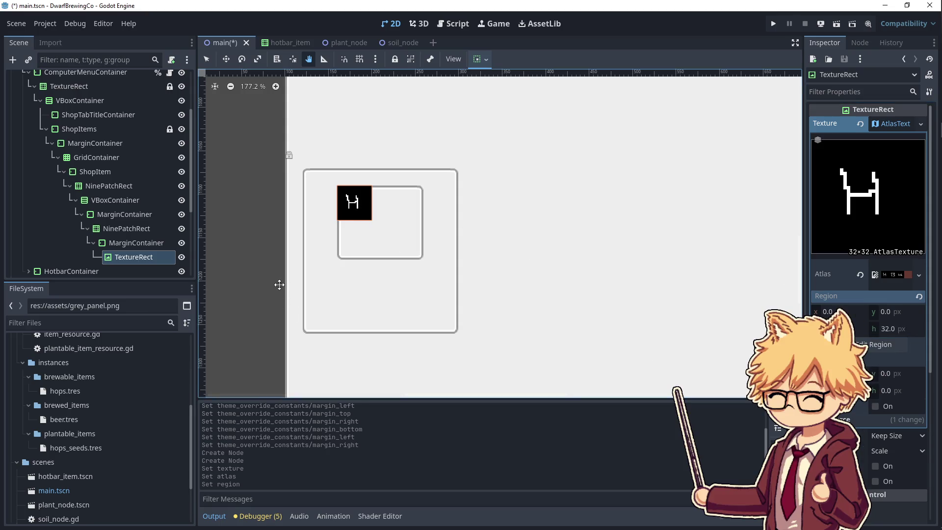
Step: Inspect the icon MarginContainer's margin settings and the NinePatchRect panel's size
{"action": "left_click", "coordinate": [133, 244]}
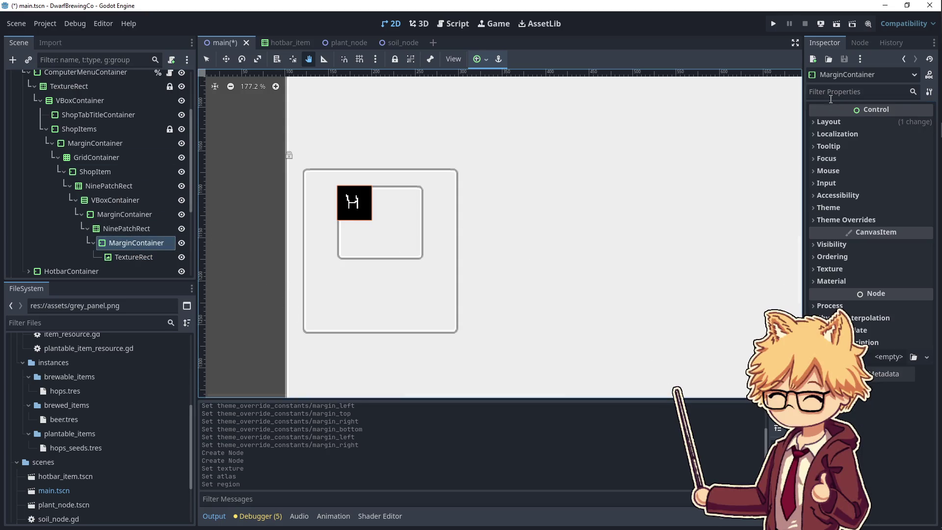
{"action": "type", "text": "margin"}
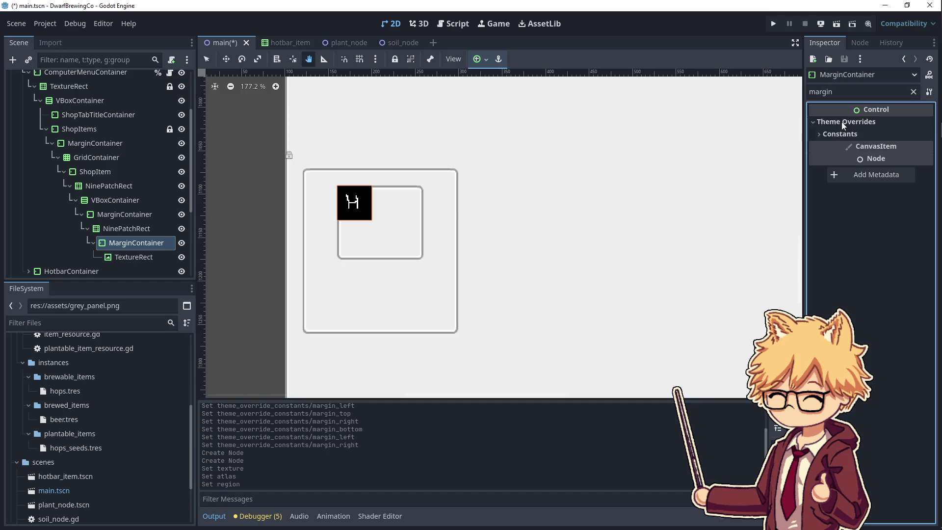
{"action": "left_click", "coordinate": [844, 135]}
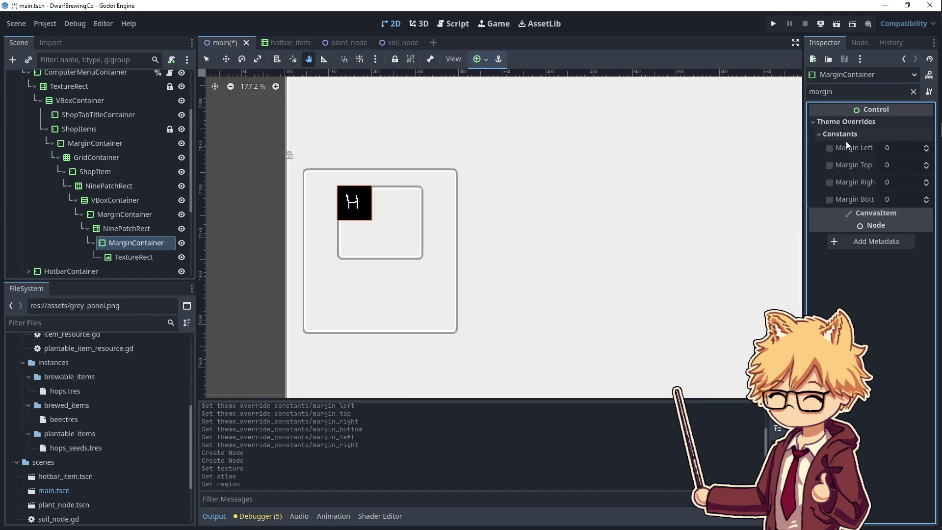
{"action": "left_click", "coordinate": [126, 229]}
{"action": "type", "text": "tras"}
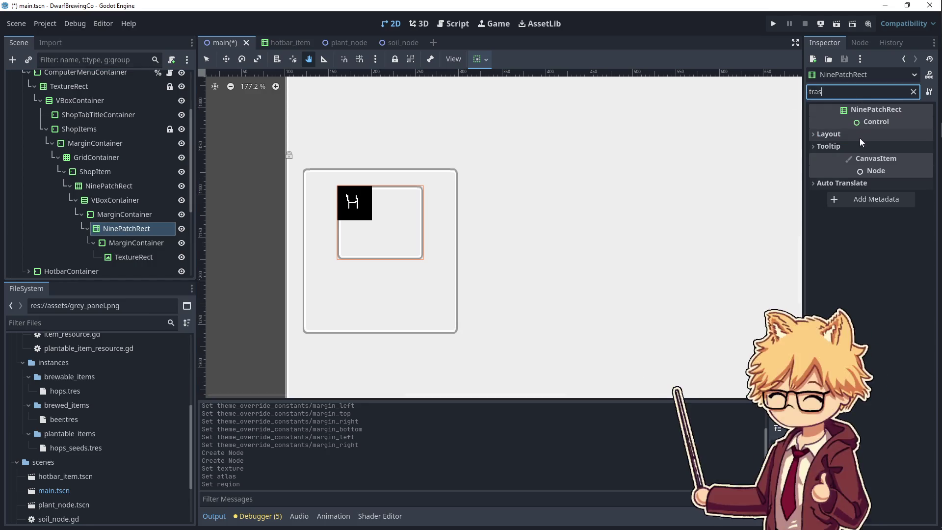
{"action": "left_click", "coordinate": [859, 137]}
{"action": "left_click", "coordinate": [854, 146]}
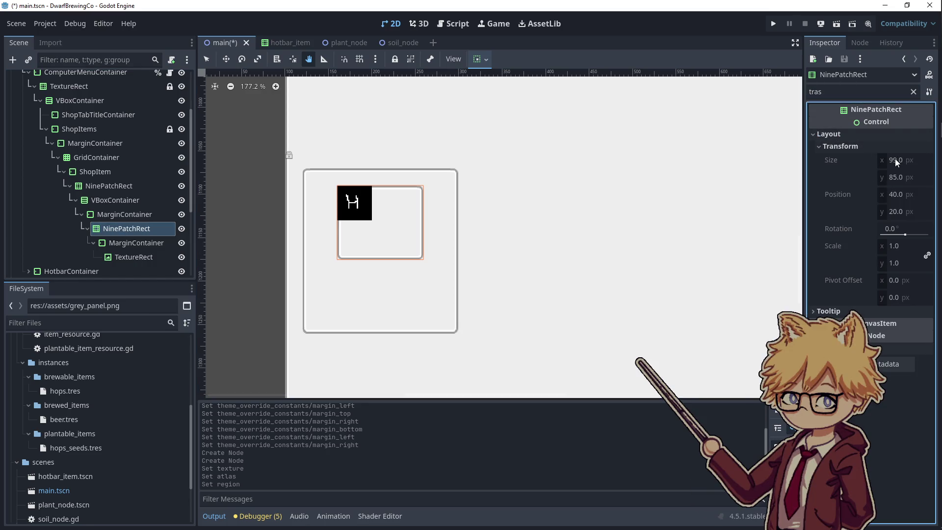
Step: In Calculator, subtract the icon size from the 99 px panel width and halve it
{"action": "key", "text": "super"}
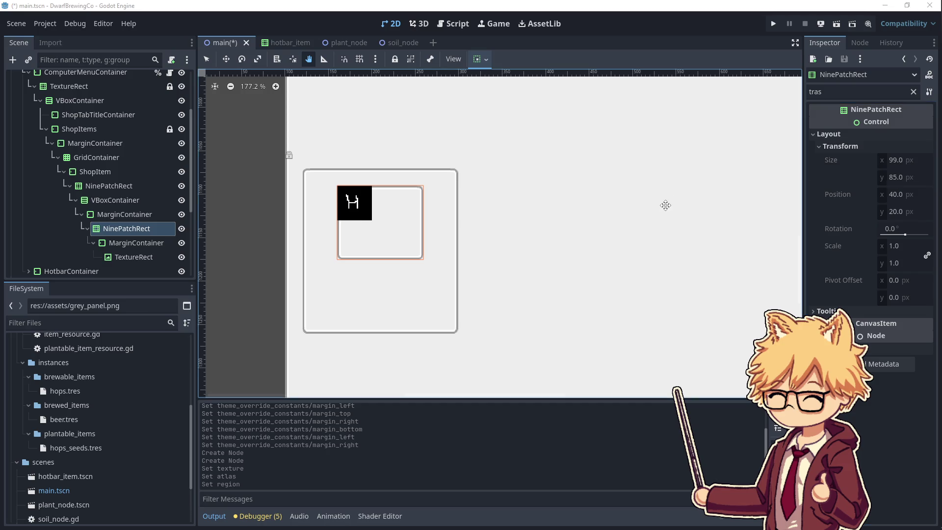
{"action": "type", "text": "cal"}
{"action": "key", "text": "Return"}
{"action": "type", "text": "9932"}
{"action": "key", "text": "Return"}
{"action": "type", "text": "/2"}
{"action": "key", "text": "Return"}
Step: Reselect the icon's MarginContainer and filter the Inspector to 'margin'
{"action": "left_click", "coordinate": [88, 228]}
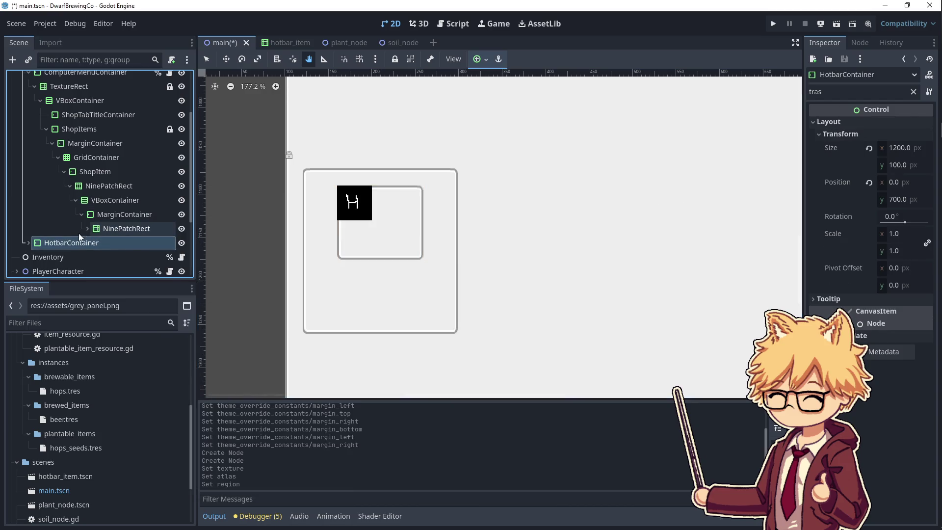
{"action": "left_click", "coordinate": [87, 228]}
{"action": "left_click", "coordinate": [132, 243]}
{"action": "left_click", "coordinate": [845, 133]}
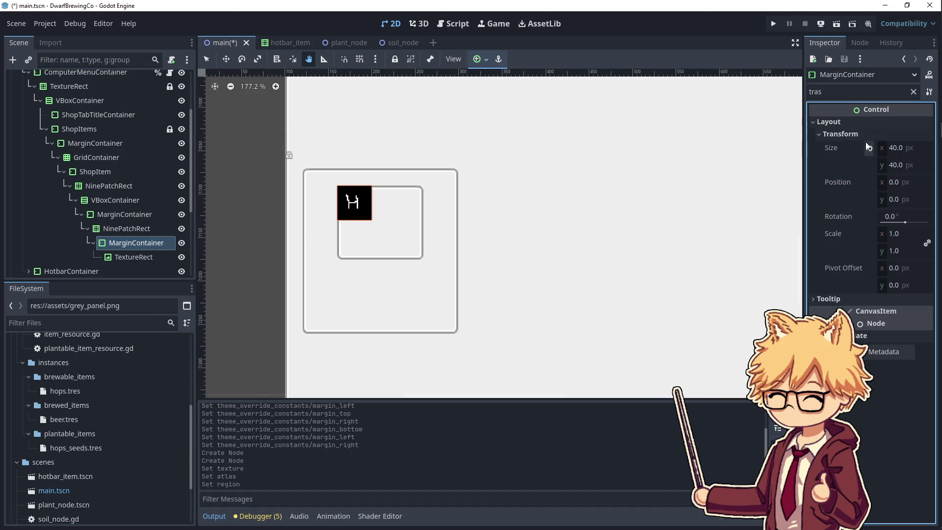
{"action": "left_click", "coordinate": [914, 91]}
{"action": "type", "text": "margin"}
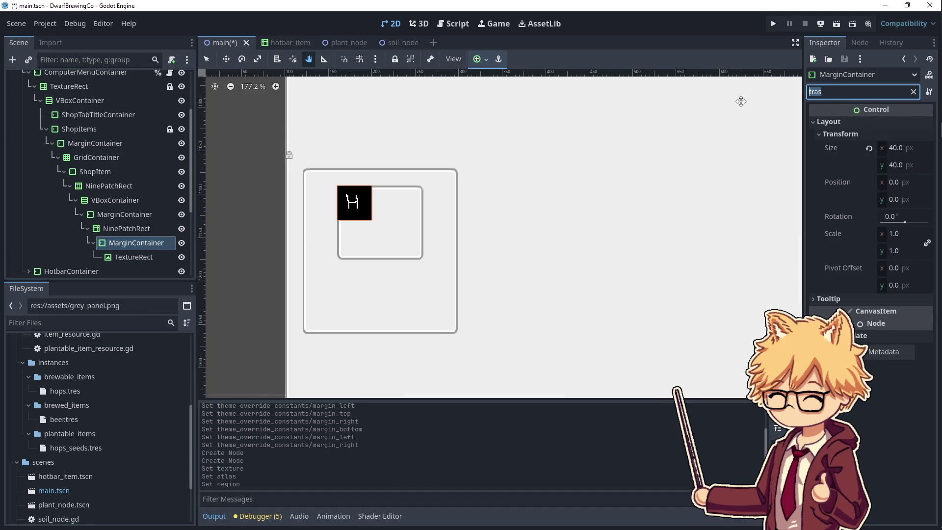
Step: Enable the Margin Left and Right overrides, with left margin 34
{"action": "left_click", "coordinate": [829, 148]}
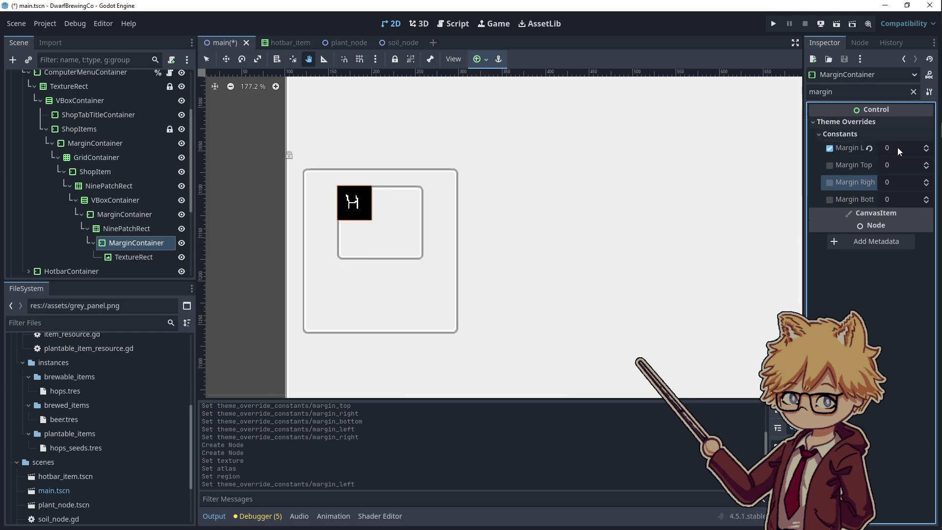
{"action": "left_click", "coordinate": [899, 148]}
{"action": "key", "text": "Tab"}
{"action": "key", "text": "Tab"}
{"action": "type", "text": "3"}
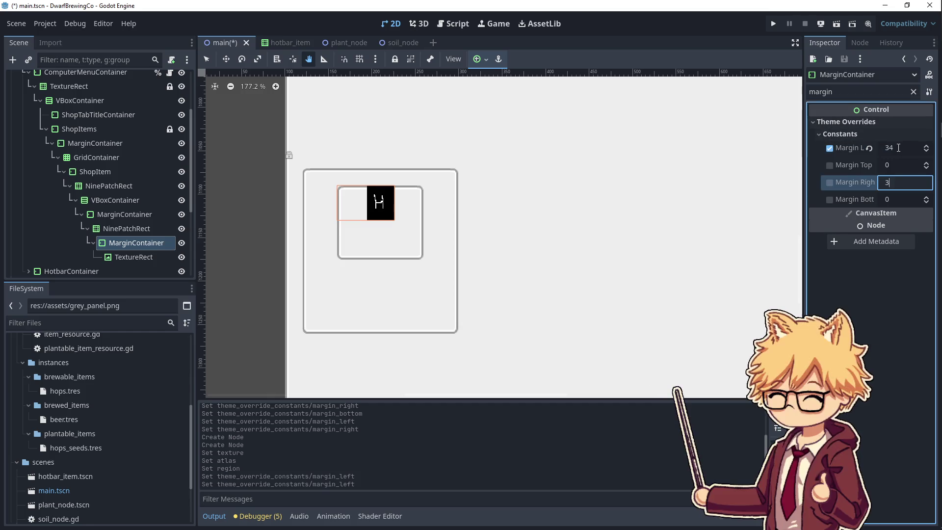
{"action": "key", "text": "Tab"}
{"action": "key", "text": "alt+Tab"}
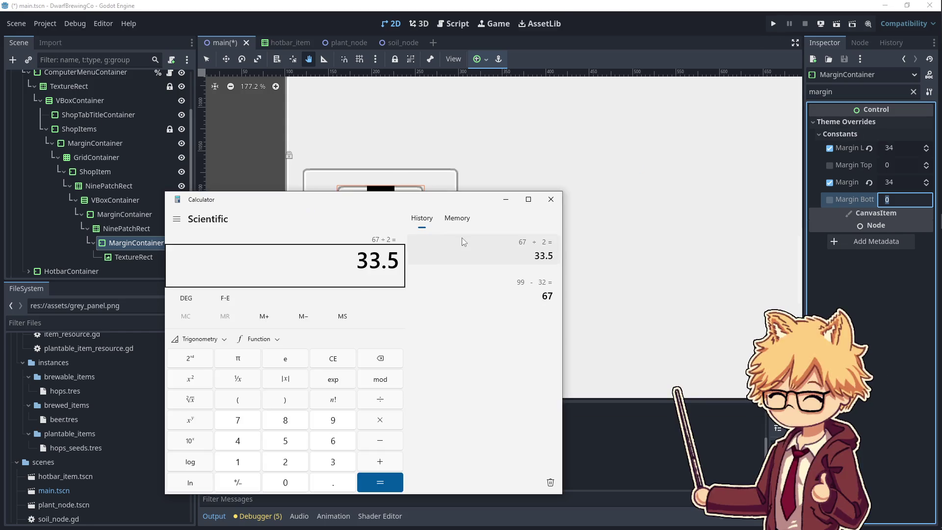
Step: Review the TextureRect and NinePatchRect, then change the container's margins to 33
{"action": "left_click", "coordinate": [116, 255]}
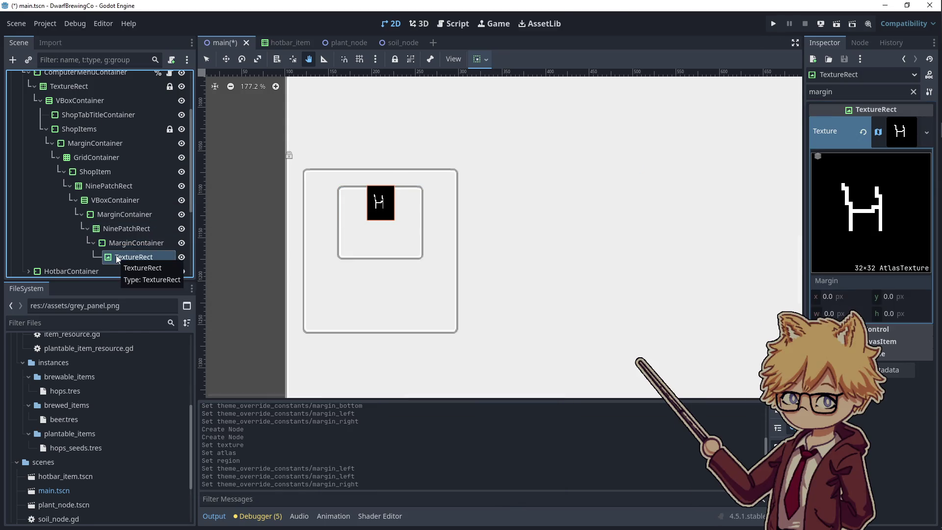
{"action": "left_click", "coordinate": [130, 246]}
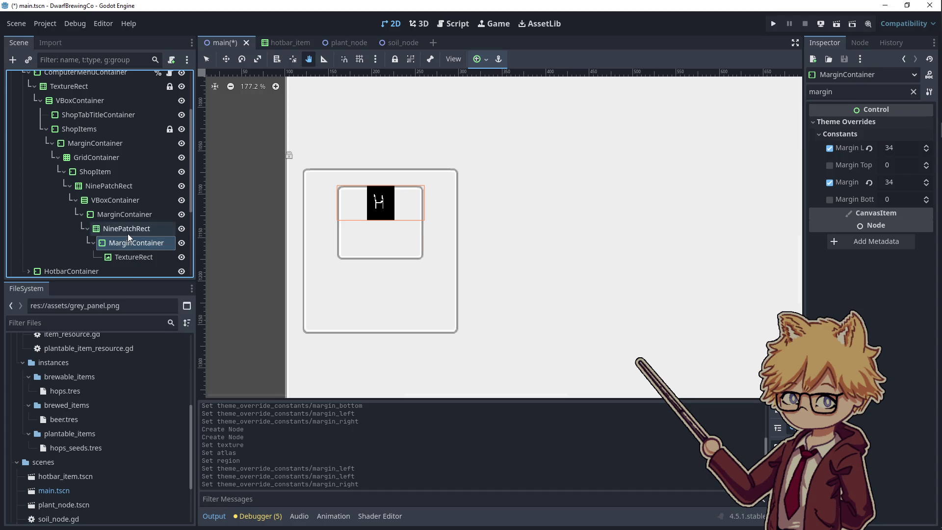
{"action": "left_click", "coordinate": [128, 233]}
{"action": "left_click", "coordinate": [125, 243]}
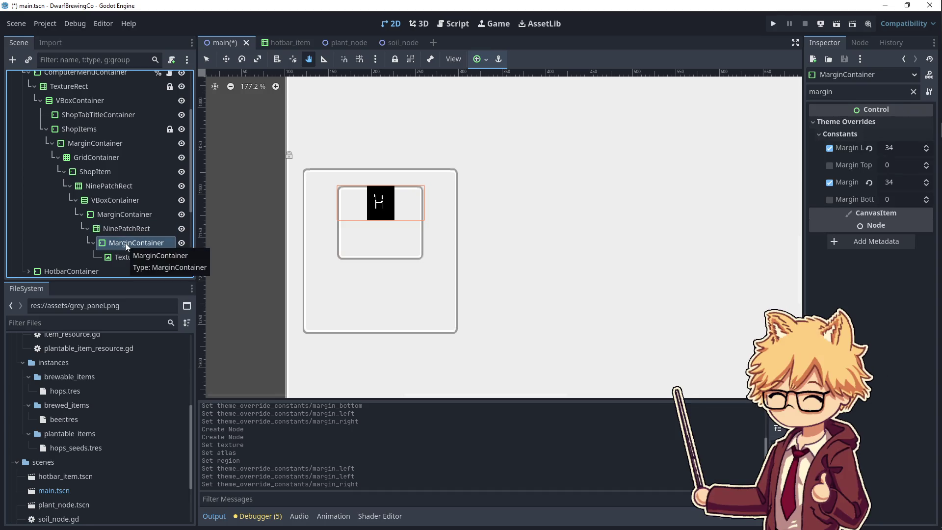
{"action": "left_click", "coordinate": [896, 148]}
{"action": "left_click", "coordinate": [901, 148]}
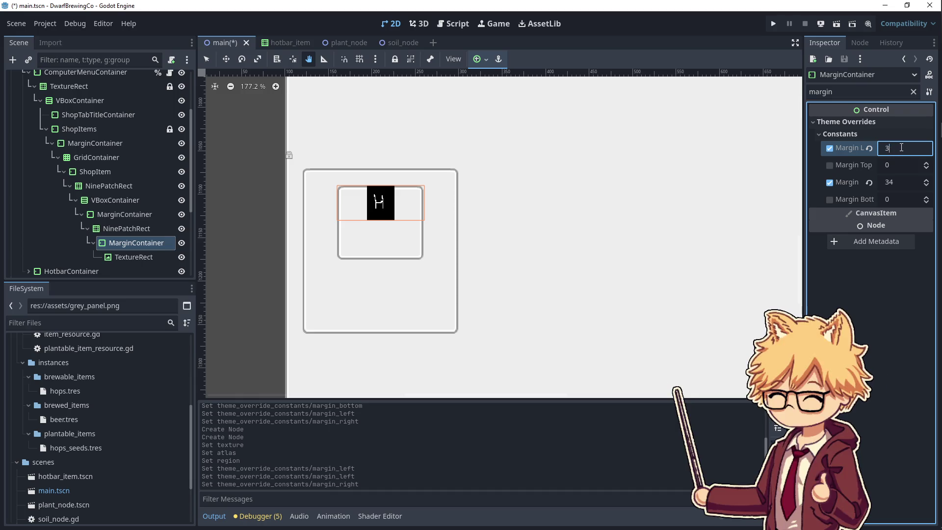
{"action": "key", "text": "Tab"}
{"action": "type", "text": "33"}
{"action": "key", "text": "Tab"}
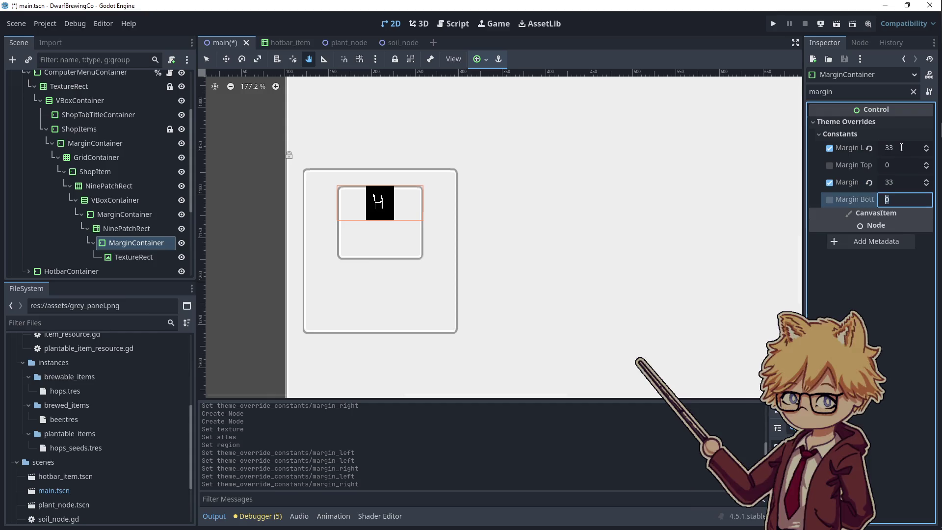
Step: Try margins of 32, then settle on left margin 31 and right margin 3
{"action": "left_click", "coordinate": [900, 148]}
{"action": "type", "text": "32"}
{"action": "key", "text": "Tab"}
{"action": "key", "text": "Tab"}
{"action": "type", "text": "32"}
{"action": "key", "text": "Tab"}
{"action": "left_click", "coordinate": [901, 148]}
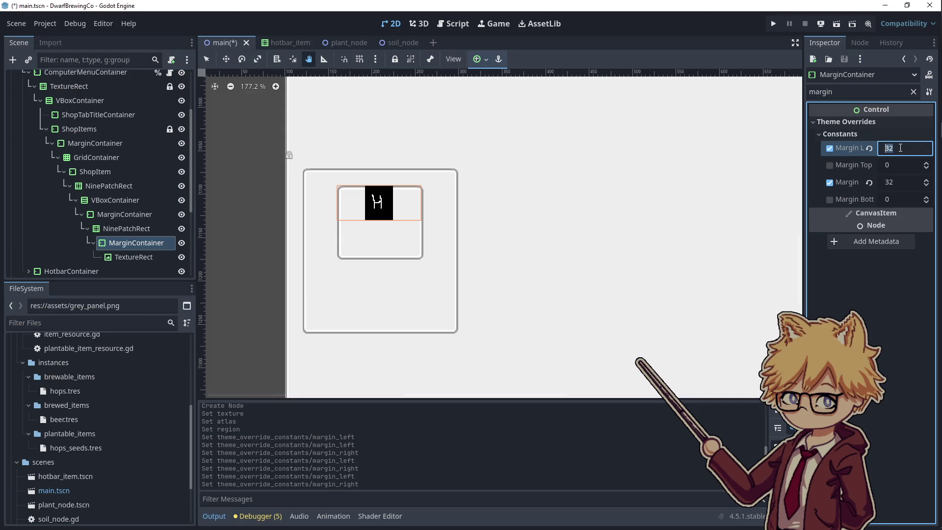
{"action": "key", "text": "Tab"}
{"action": "key", "text": "Tab"}
{"action": "type", "text": "3"}
{"action": "key", "text": "Tab"}
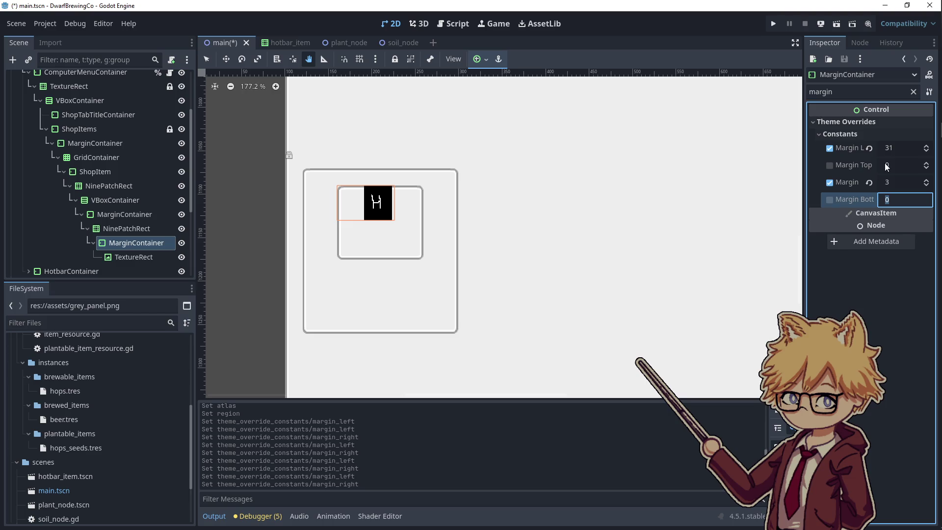
{"action": "left_click", "coordinate": [134, 257]}
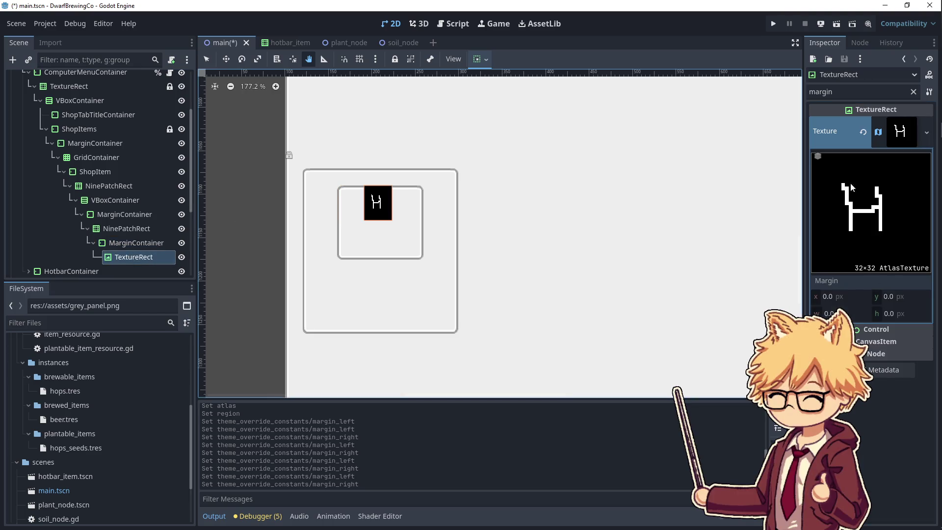
Step: Set the hop icon TextureRect's Stretch Mode to Keep
{"action": "left_click", "coordinate": [913, 92]}
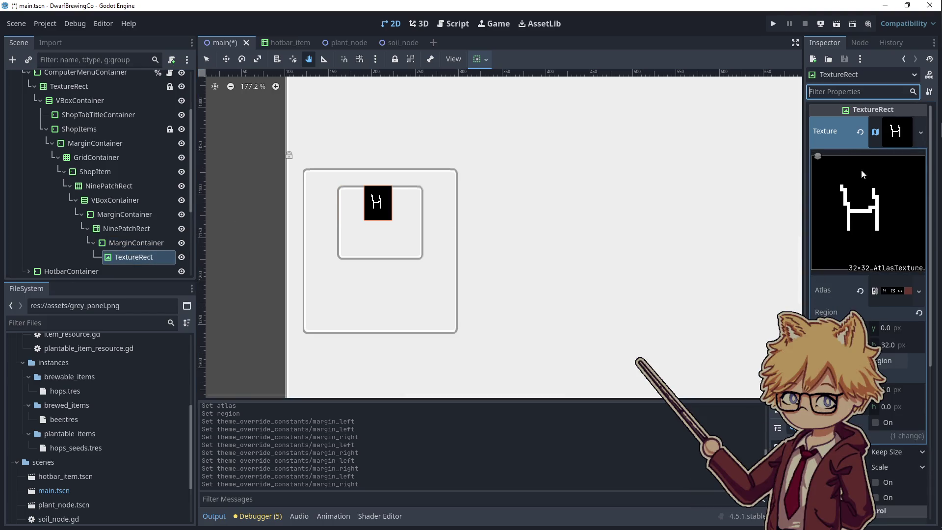
{"action": "scroll", "coordinate": [866, 214], "scroll_direction": "down", "scroll_amount": 5}
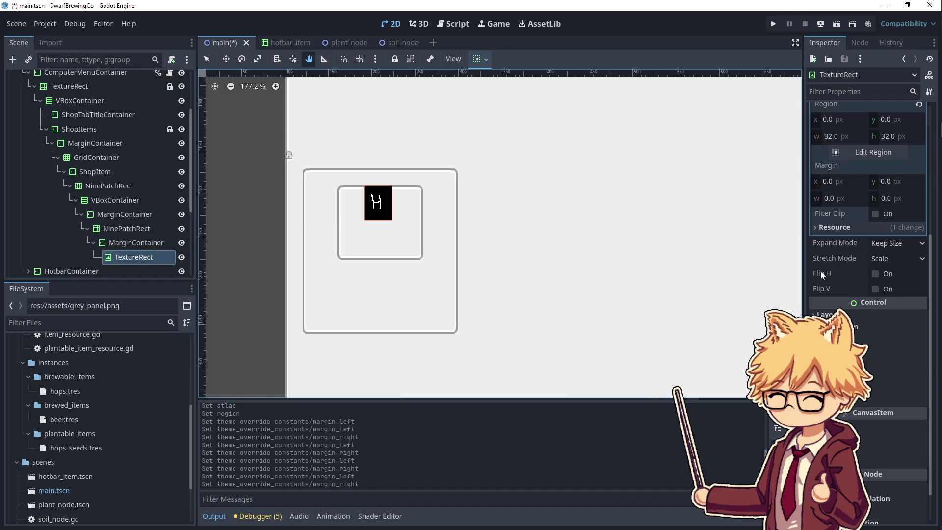
{"action": "left_click", "coordinate": [889, 258]}
{"action": "left_click", "coordinate": [896, 243]}
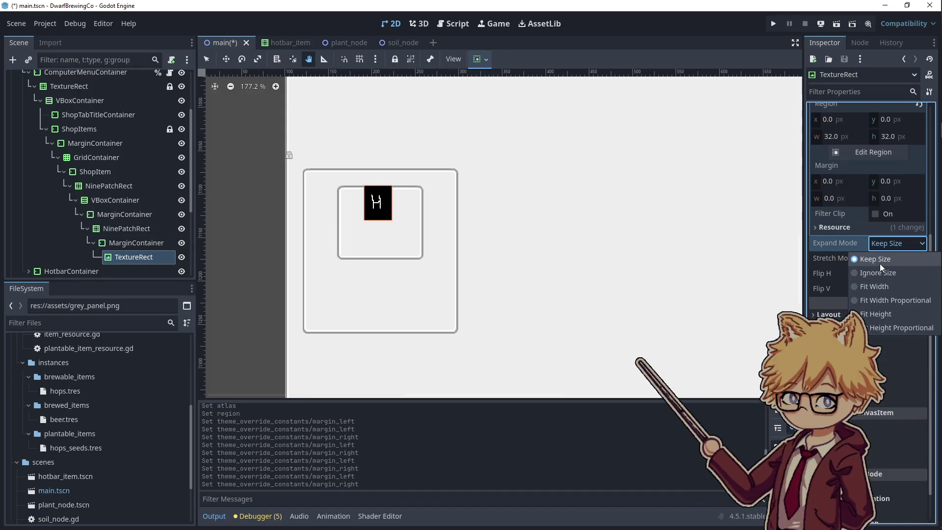
{"action": "left_click", "coordinate": [884, 258]}
{"action": "left_click", "coordinate": [876, 302]}
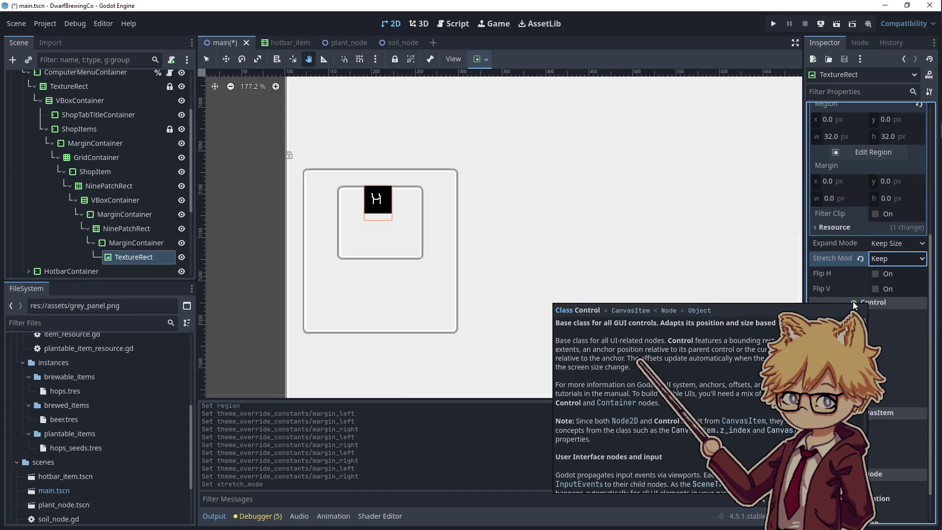
Step: Check the TextureRect's and MarginContainer's scale values using a 'scale' filter
{"action": "left_click", "coordinate": [126, 242]}
{"action": "left_click", "coordinate": [126, 229]}
{"action": "left_click", "coordinate": [133, 244]}
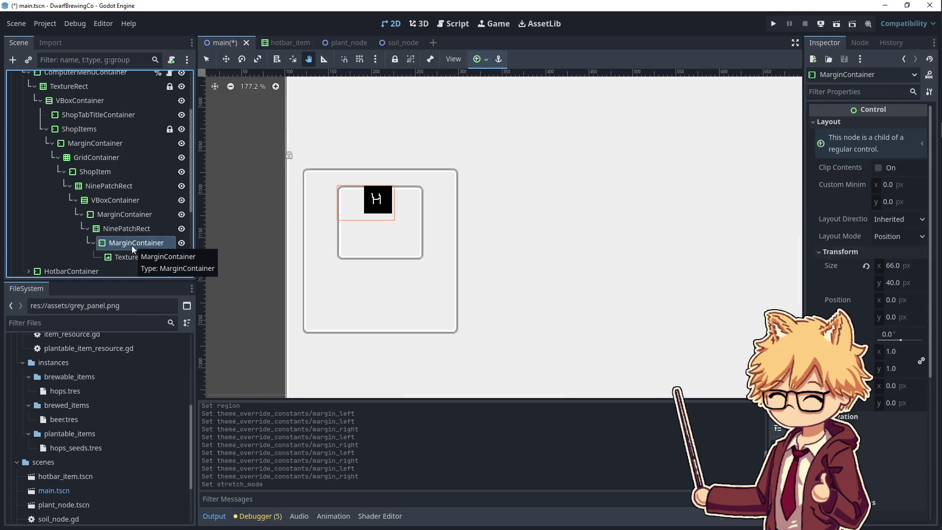
{"action": "left_click", "coordinate": [129, 258]}
{"action": "left_click", "coordinate": [851, 92]}
{"action": "type", "text": "sc"}
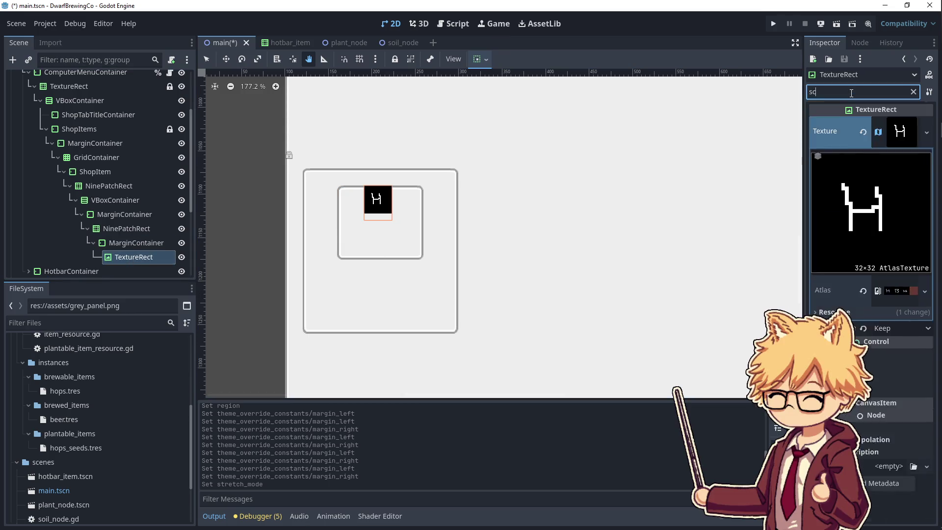
{"action": "type", "text": "ale"}
{"action": "left_click", "coordinate": [829, 134]}
{"action": "left_click", "coordinate": [840, 146]}
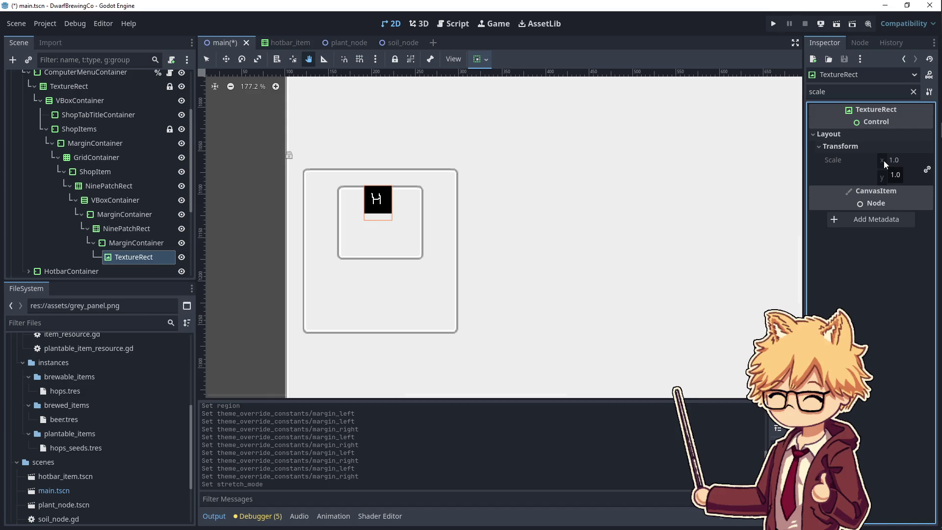
{"action": "left_click", "coordinate": [133, 248]}
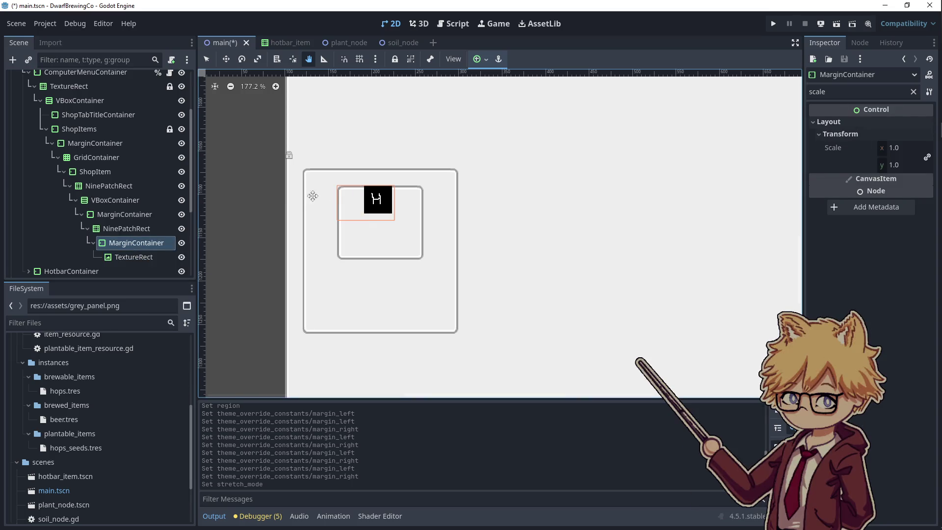
{"action": "left_click", "coordinate": [137, 255]}
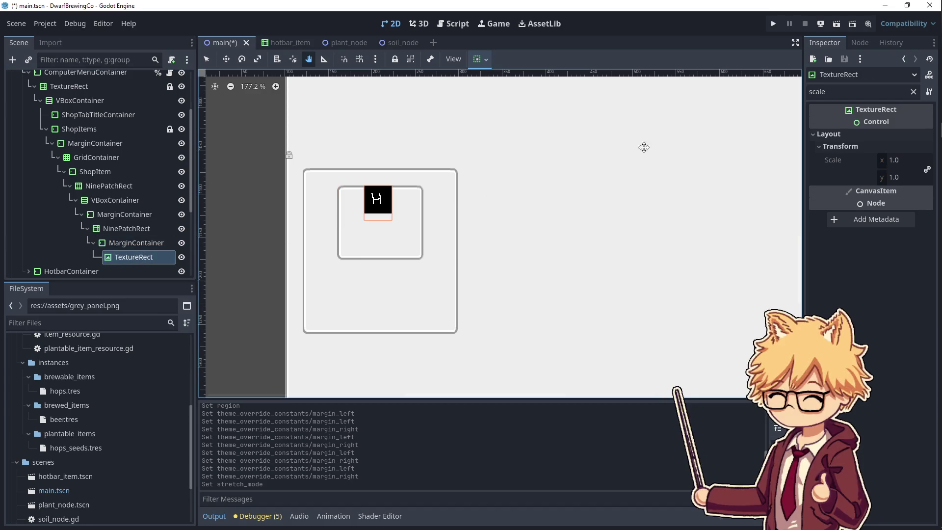
{"action": "left_click", "coordinate": [913, 92]}
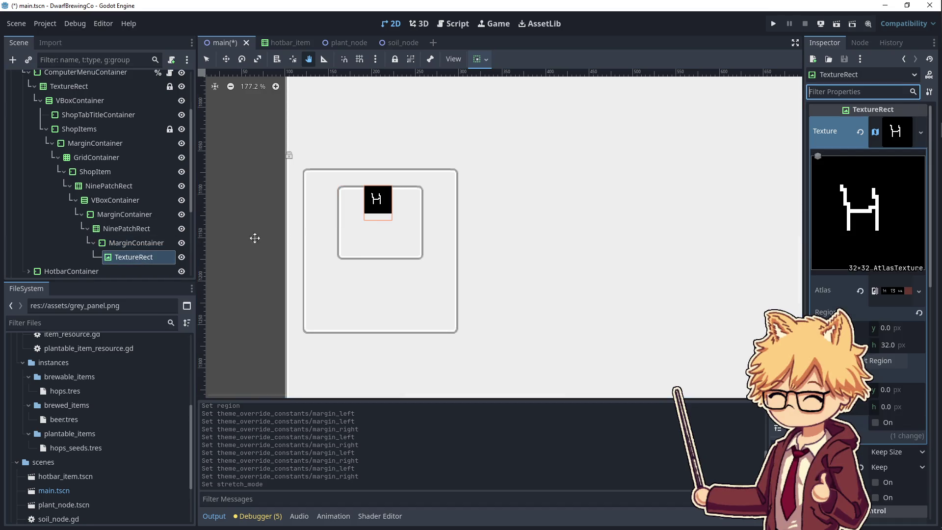
Step: After checking the slot's size, compute 33.5×2 = 67, +32 = 99, −64 = 35 in Calculator
{"action": "left_click", "coordinate": [147, 240]}
{"action": "left_click", "coordinate": [124, 229]}
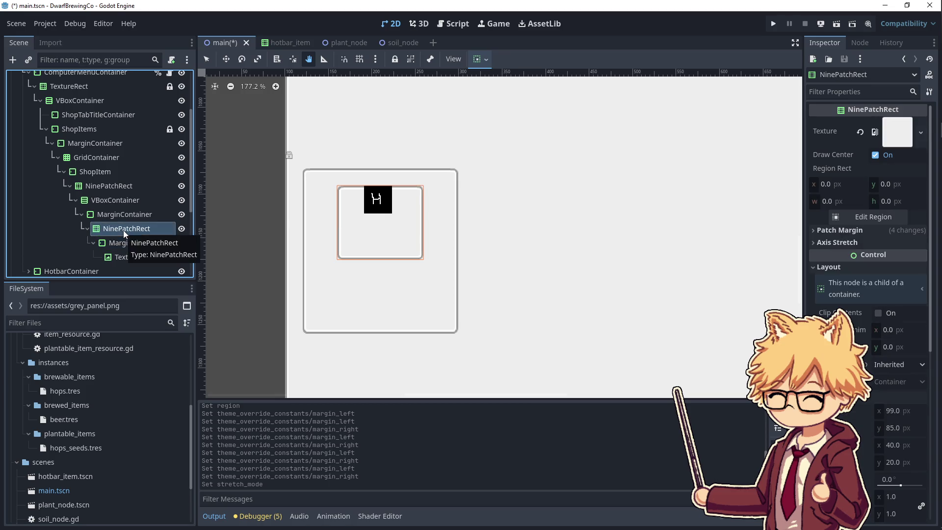
{"action": "key", "text": "alt+Tab"}
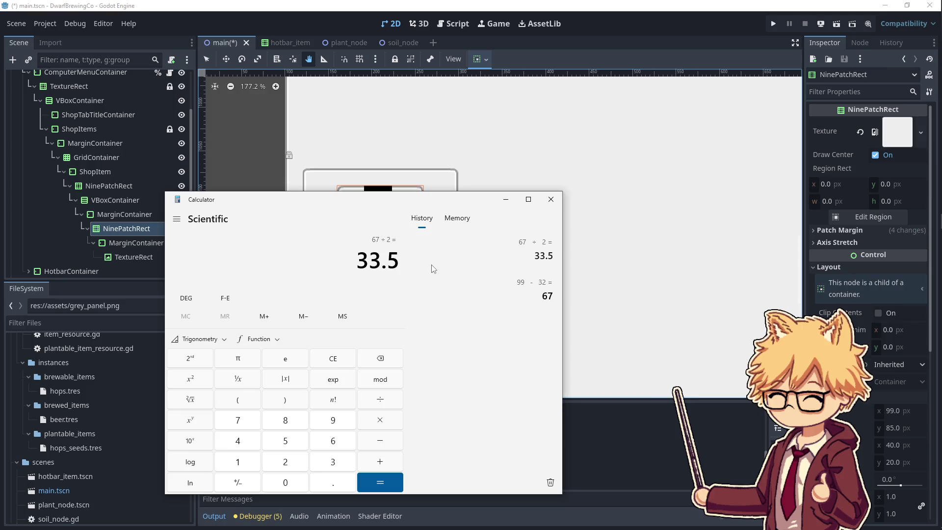
{"action": "type", "text": "*2"}
{"action": "key", "text": "Return"}
{"action": "type", "text": "+32"}
{"action": "key", "text": "Return"}
{"action": "type", "text": "64"}
{"action": "key", "text": "Return"}
Step: Halve 35 to 17.5, then reselect the MarginContainer and filter to 'margin'
{"action": "type", "text": "/2"}
{"action": "key", "text": "Return"}
{"action": "left_click", "coordinate": [128, 243]}
{"action": "left_click", "coordinate": [115, 229]}
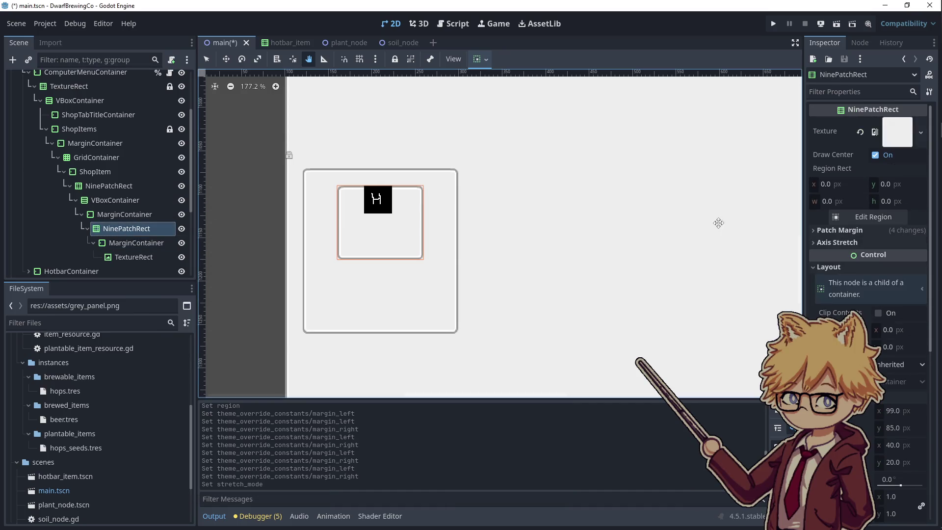
{"action": "key", "text": "Down"}
{"action": "key", "text": "Down"}
{"action": "key", "text": "Up"}
{"action": "left_click", "coordinate": [875, 91]}
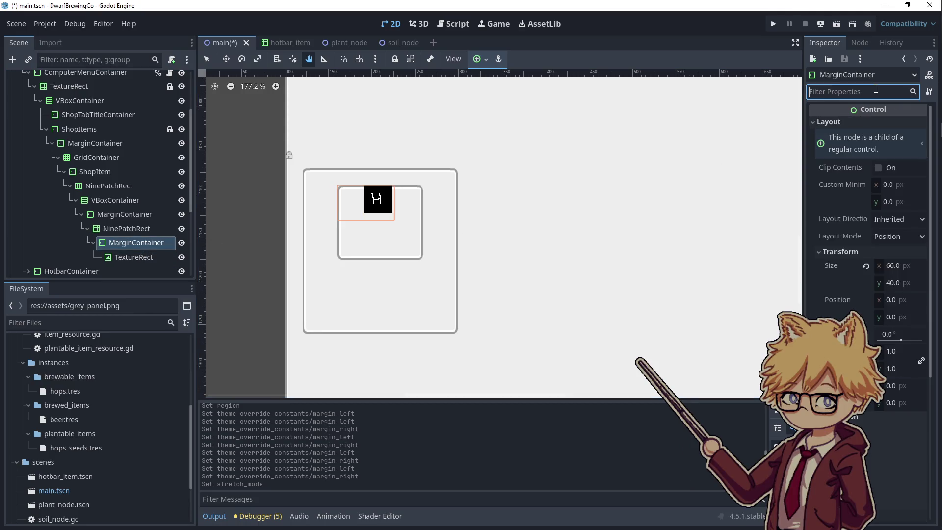
{"action": "type", "text": "margin"}
Step: Set the MarginContainer's left and right margins to 18 and bottom margin to 0
{"action": "left_click", "coordinate": [887, 149]}
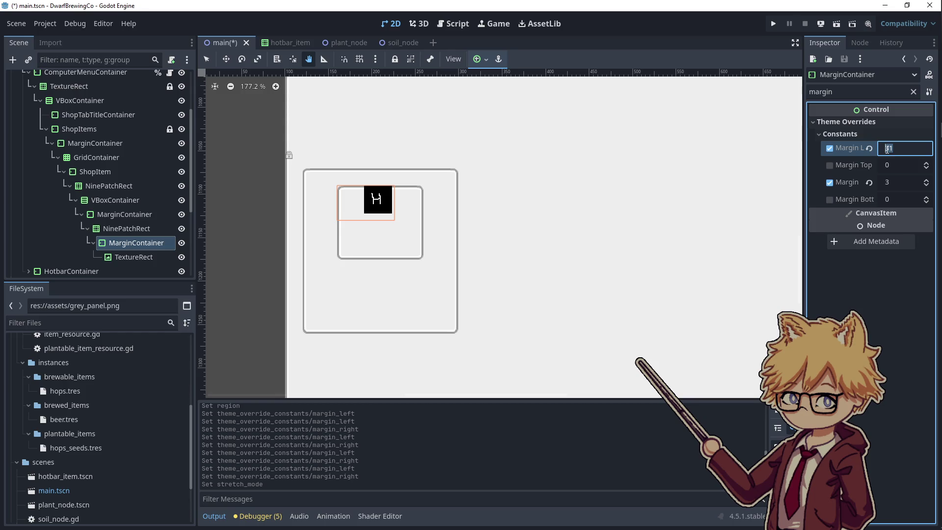
{"action": "key", "text": "Tab"}
{"action": "key", "text": "Tab"}
{"action": "type", "text": "17"}
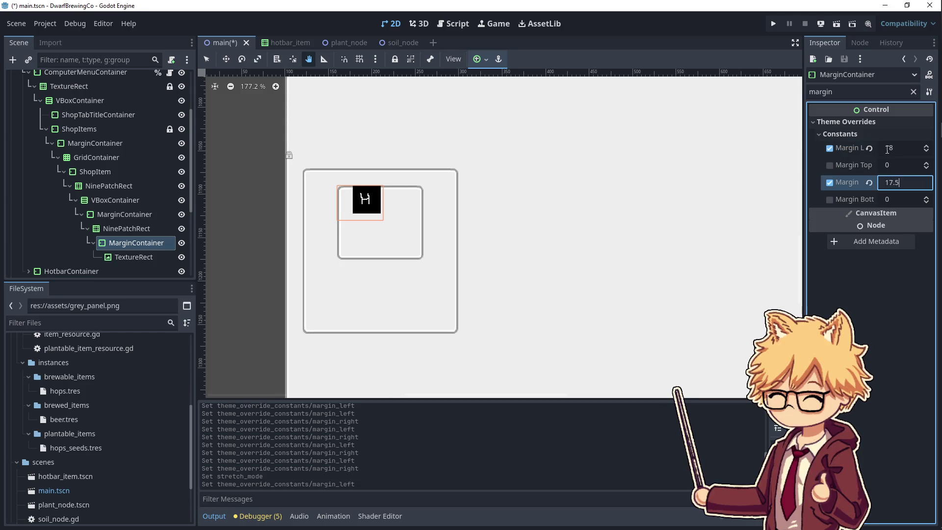
{"action": "key", "text": "Tab"}
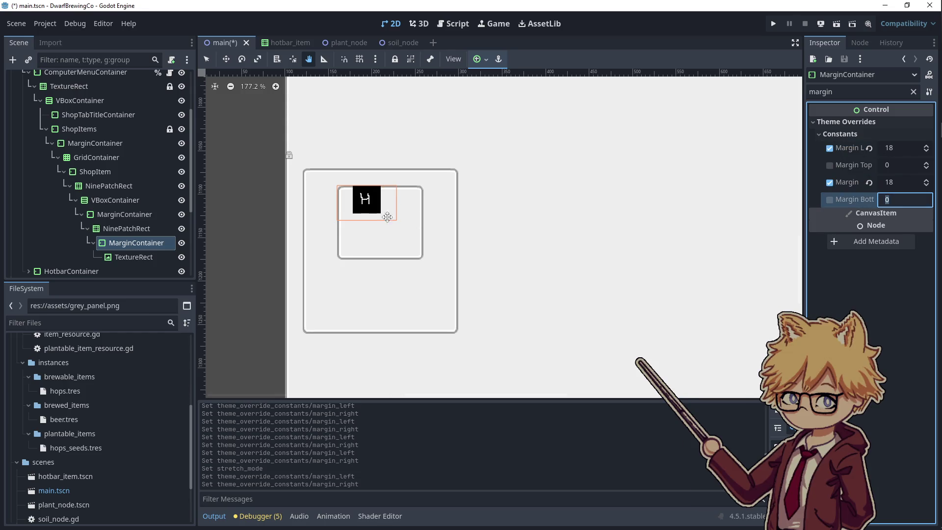
{"action": "left_click", "coordinate": [130, 235]}
{"action": "left_click", "coordinate": [127, 244]}
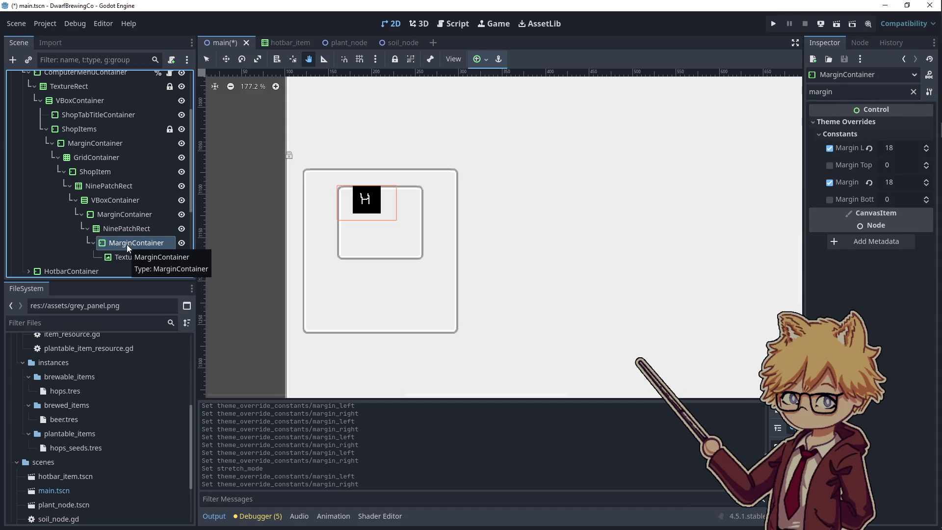
Step: Apply the Full Rect anchor preset so the MarginContainer fills its panel
{"action": "left_click", "coordinate": [336, 232]}
{"action": "left_click", "coordinate": [147, 244]}
{"action": "left_click", "coordinate": [485, 59]}
{"action": "left_click", "coordinate": [536, 150]}
Step: Look over the TextureRect and NinePatchRect, then reselect the MarginContainer and clear the filter
{"action": "left_click", "coordinate": [121, 260]}
{"action": "left_click", "coordinate": [121, 260]}
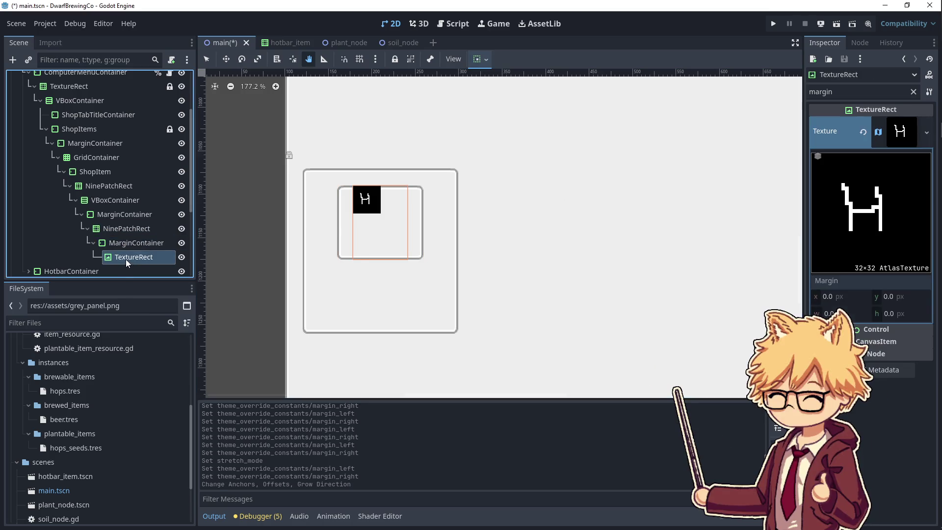
{"action": "left_click", "coordinate": [127, 229]}
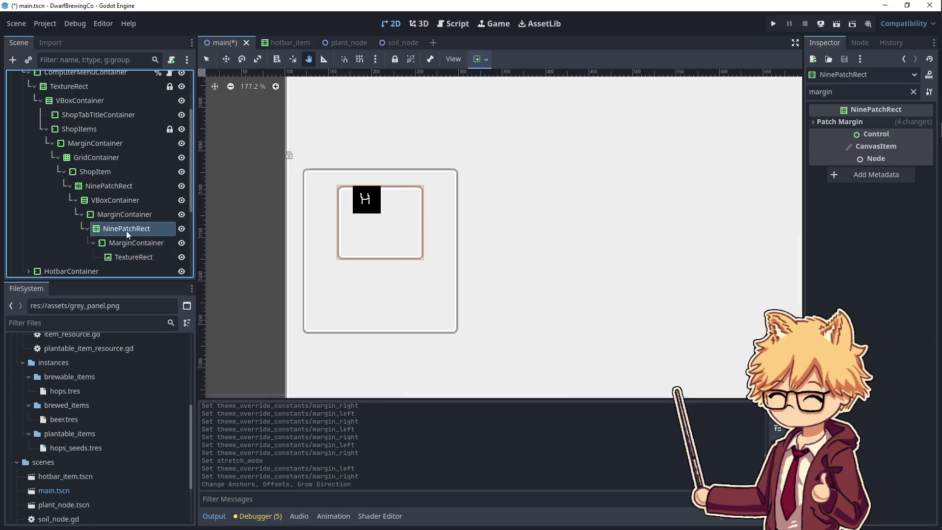
{"action": "left_click", "coordinate": [136, 243]}
{"action": "left_click", "coordinate": [896, 91]}
{"action": "key", "text": "ctrl+a"}
Step: Read the container's 99×85 size and compute (85−64)/2 in Calculator
{"action": "type", "text": "tras"}
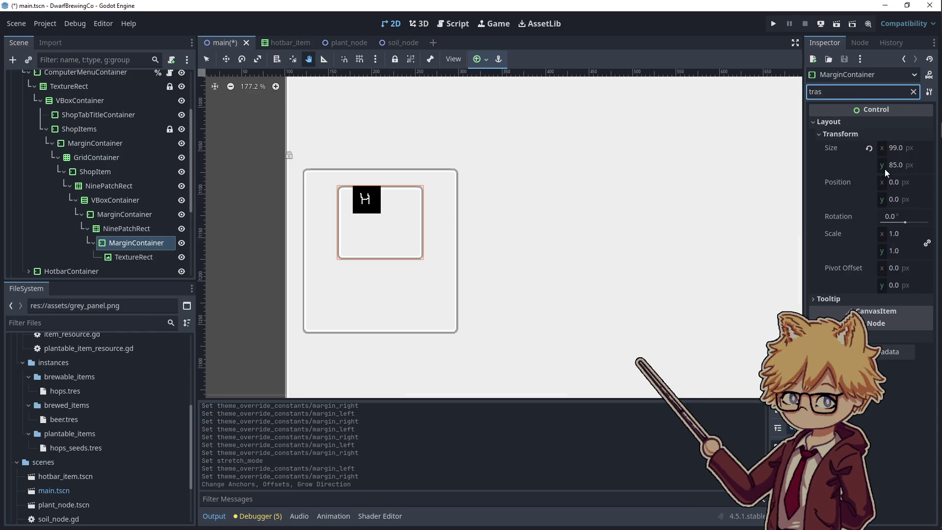
{"action": "key", "text": "alt+Tab"}
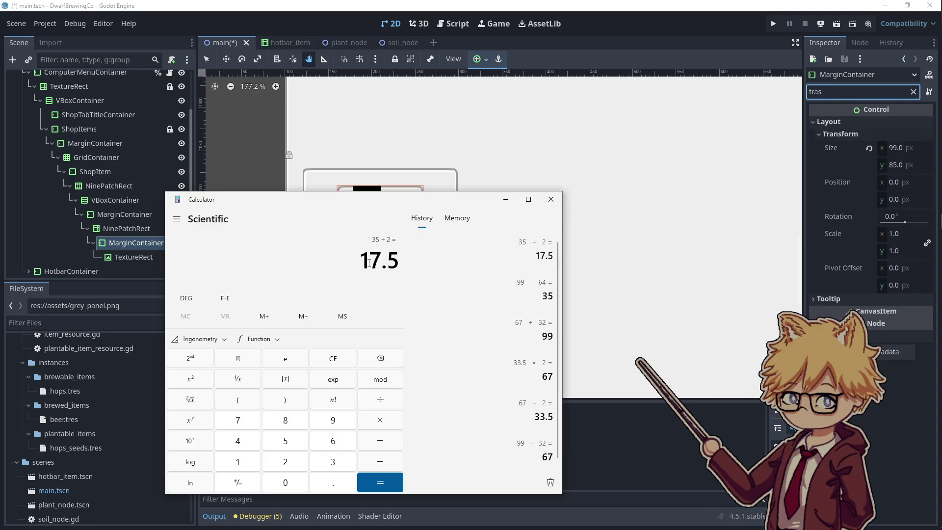
{"action": "type", "text": "85-64"}
{"action": "key", "text": "Return"}
{"action": "type", "text": "/2"}
{"action": "key", "text": "Return"}
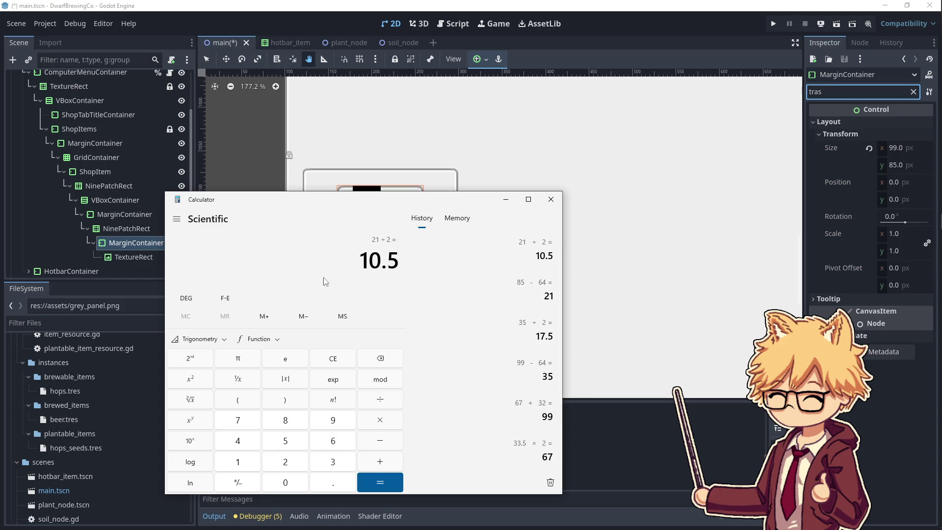
{"action": "key", "text": "alt+Tab"}
Step: Set the MarginContainer's top and bottom margin overrides, ending at 11 each
{"action": "left_click", "coordinate": [134, 257]}
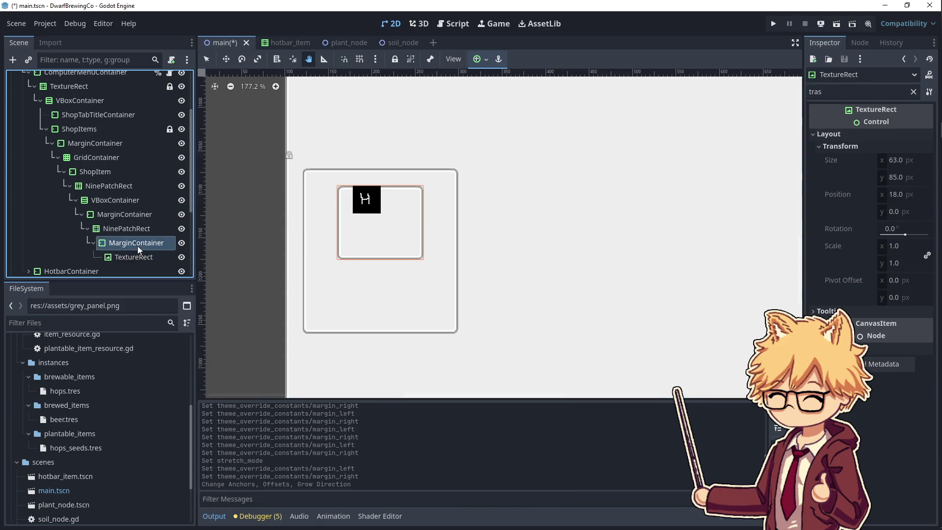
{"action": "key", "text": "Up"}
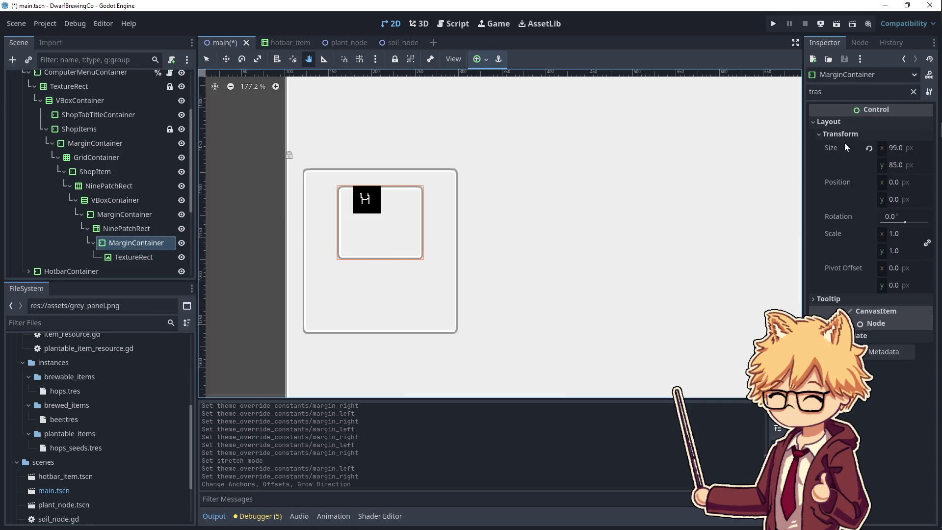
{"action": "left_click", "coordinate": [914, 93]}
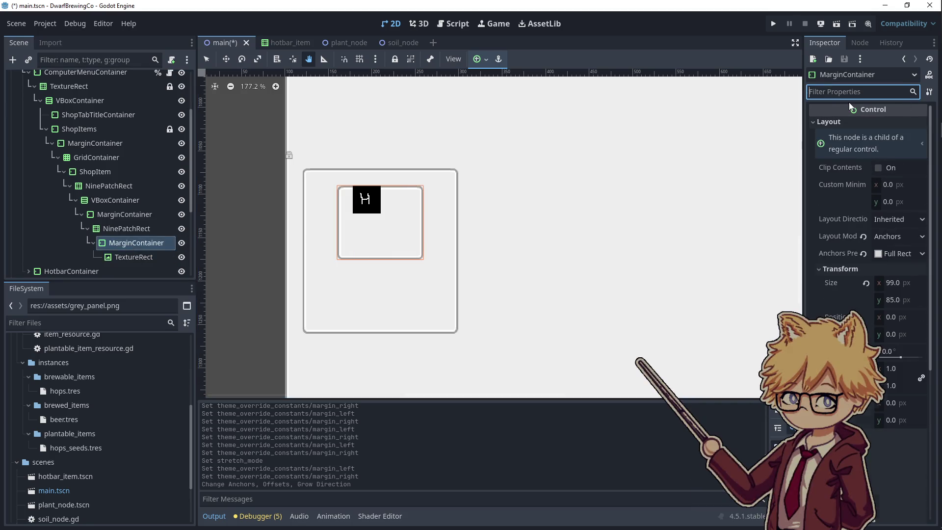
{"action": "type", "text": "margin"}
{"action": "left_click", "coordinate": [894, 166]}
{"action": "type", "text": "10.5"}
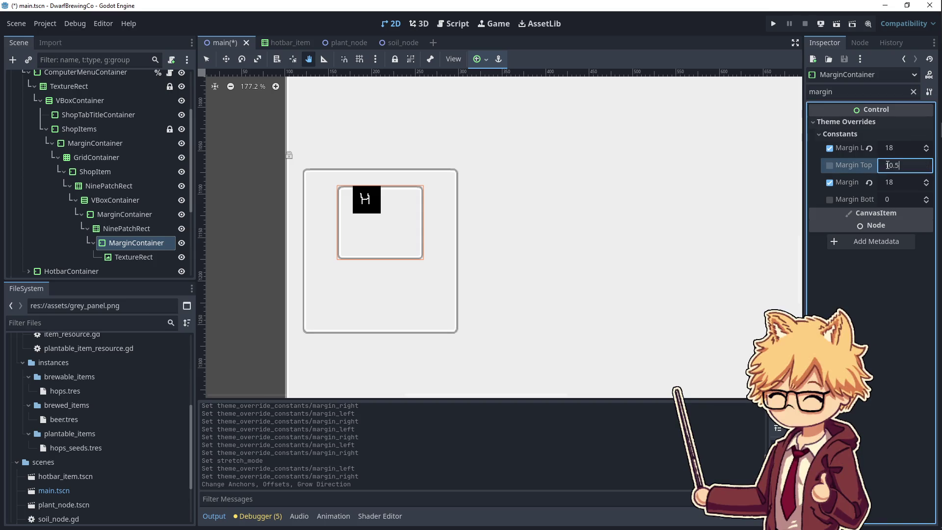
{"action": "key", "text": "Tab"}
{"action": "key", "text": "Return"}
{"action": "key", "text": "Up"}
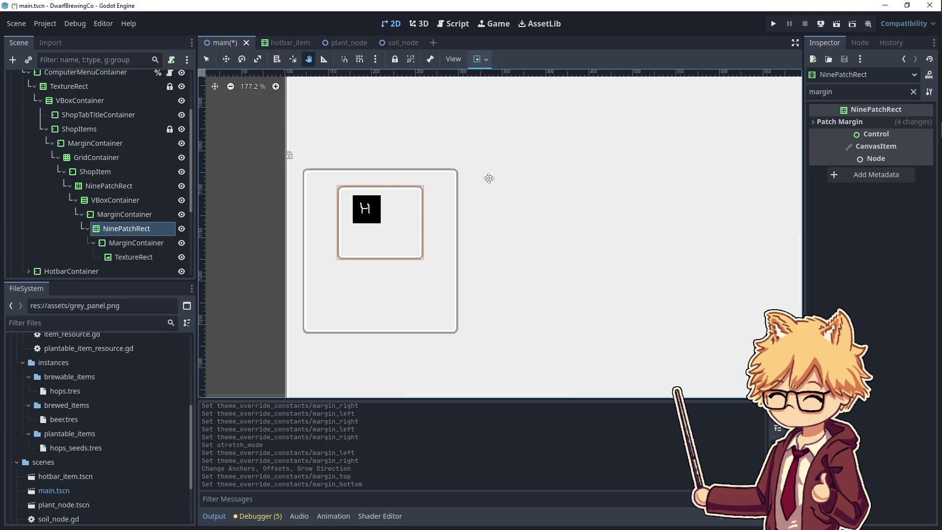
Step: Give the hop TextureRect Expand Mode Fit Width and Stretch Mode Scale
{"action": "left_click", "coordinate": [149, 216]}
{"action": "left_click", "coordinate": [127, 257]}
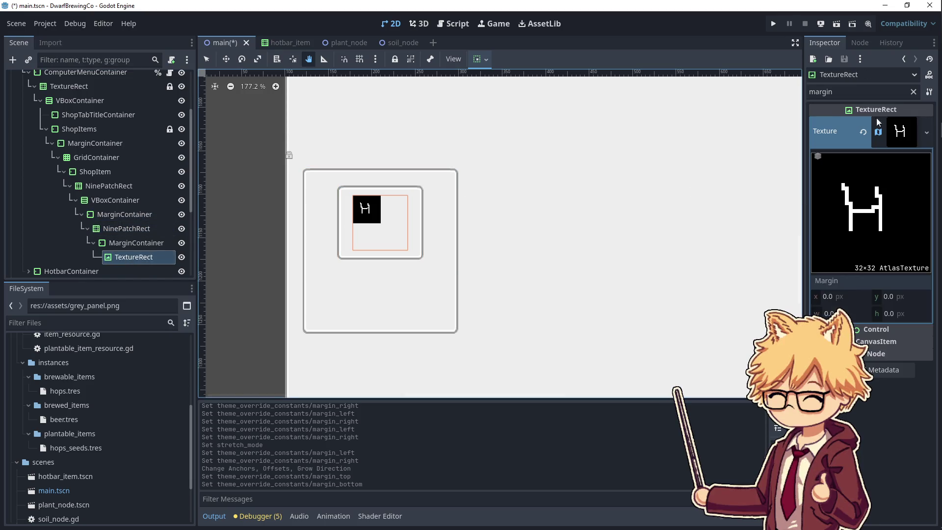
{"action": "left_click", "coordinate": [914, 91]}
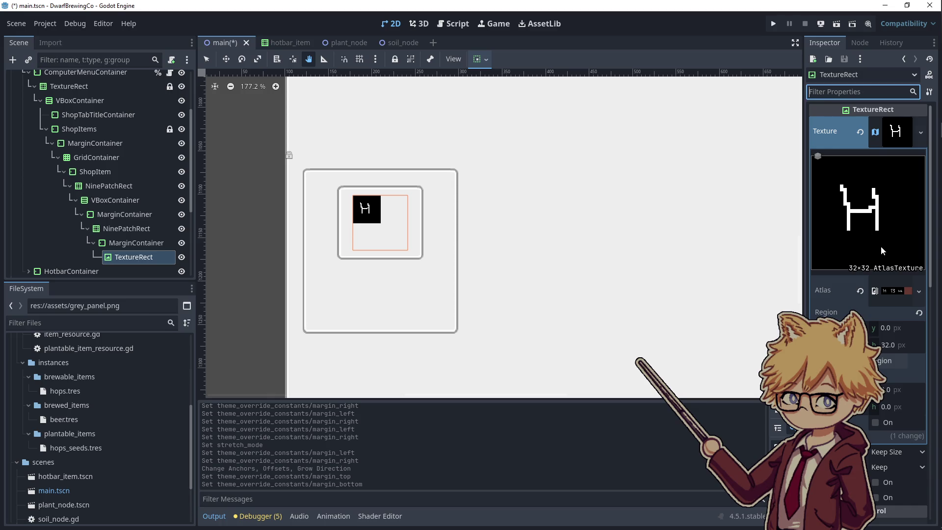
{"action": "scroll", "coordinate": [882, 251], "scroll_direction": "down", "scroll_amount": 5}
{"action": "left_click", "coordinate": [885, 192]}
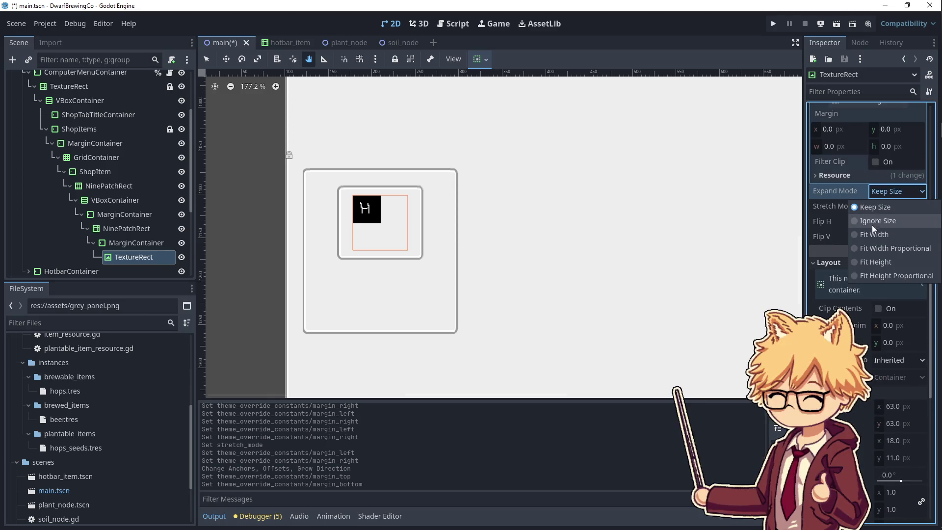
{"action": "left_click", "coordinate": [874, 220]}
{"action": "left_click", "coordinate": [885, 194]}
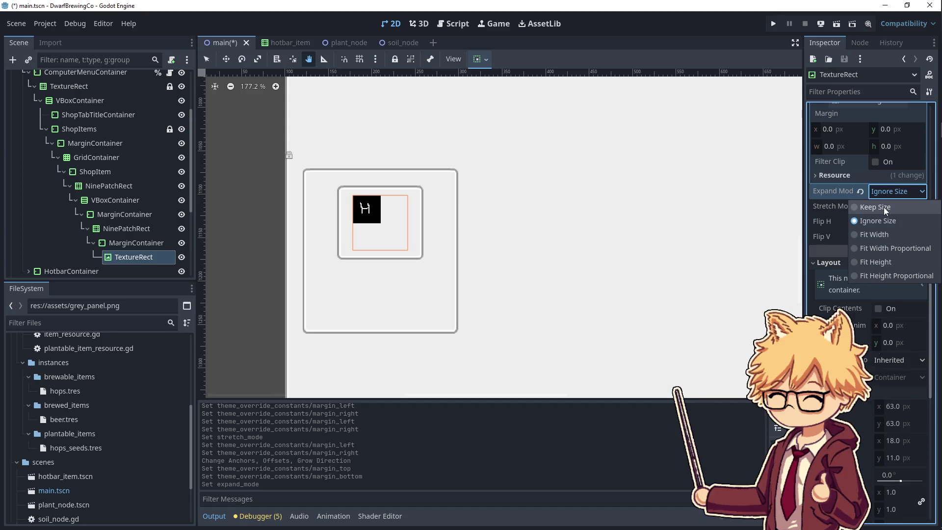
{"action": "left_click", "coordinate": [874, 234]}
{"action": "left_click", "coordinate": [884, 207]}
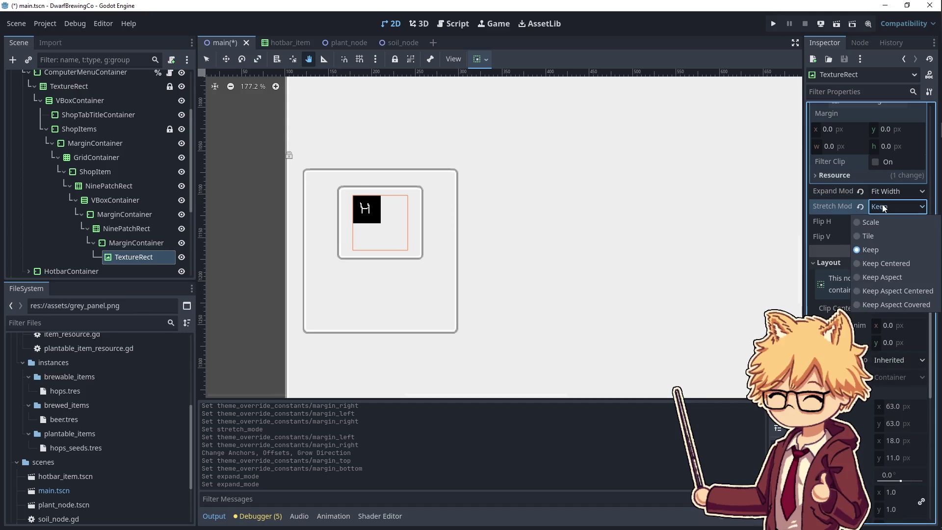
{"action": "left_click", "coordinate": [879, 225]}
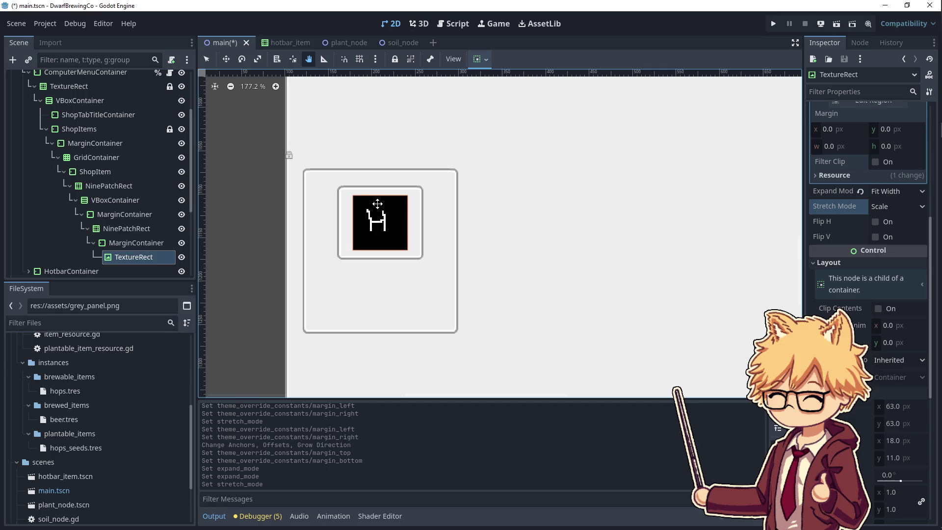
{"action": "scroll", "coordinate": [377, 204], "scroll_direction": "up", "scroll_amount": 5}
{"action": "scroll", "coordinate": [372, 223], "scroll_direction": "down", "scroll_amount": 6}
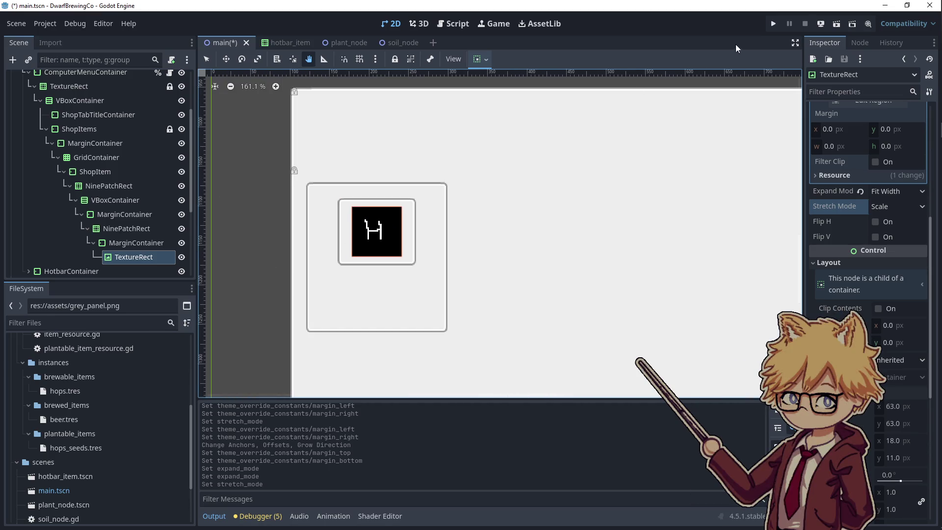
Step: Run the game, walk to the shop computer, toggle the shop panel, then reload the scene
{"action": "left_click", "coordinate": [774, 23]}
{"action": "key", "text": "d"}
{"action": "key", "text": "s"}
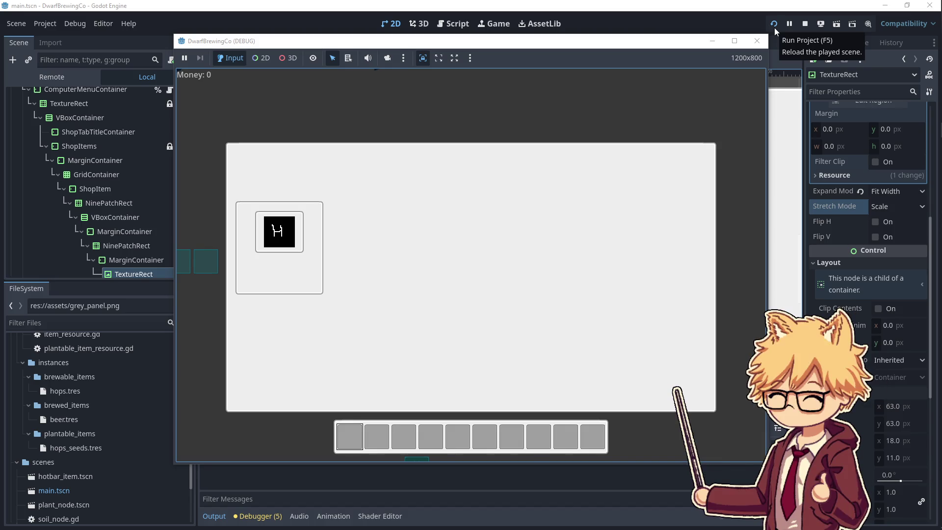
{"action": "key", "text": "e"}
{"action": "key", "text": "e"}
{"action": "key", "text": "e"}
{"action": "left_click", "coordinate": [776, 31]}
{"action": "left_click", "coordinate": [776, 31]}
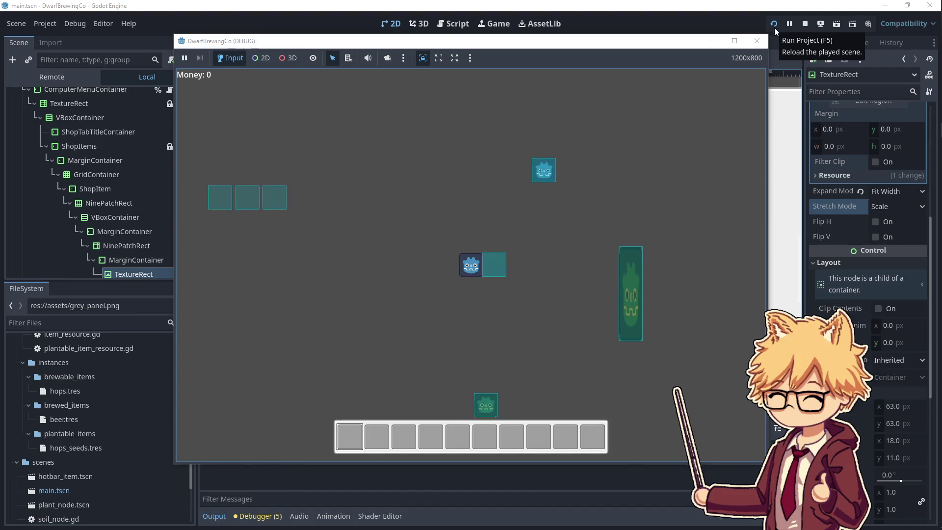
Step: Walk the player around with WASD, then stop the running game
{"action": "key", "text": "s"}
{"action": "key", "text": "w"}
{"action": "key", "text": "d"}
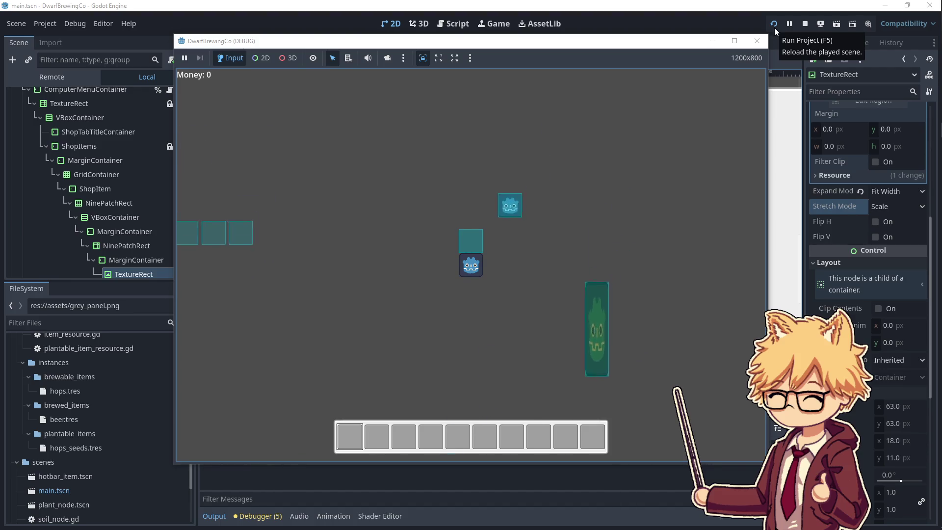
{"action": "key", "text": "s"}
{"action": "key", "text": "a"}
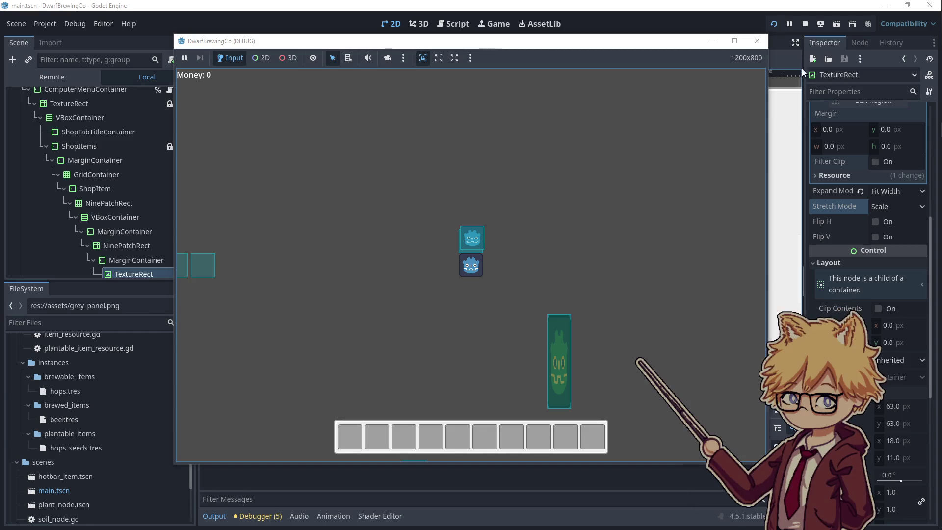
{"action": "left_click", "coordinate": [757, 42]}
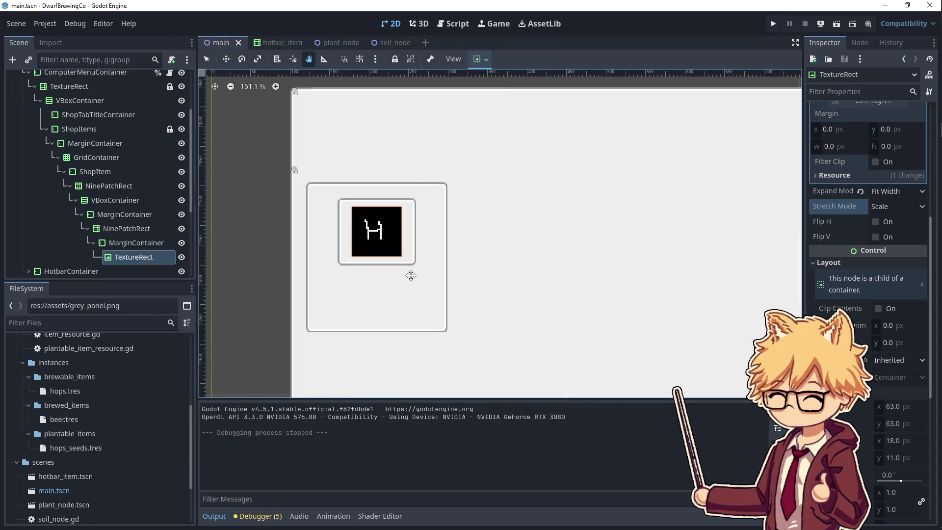
Step: Collapse ShopItems in the Scene dock and open the ui.gd script
{"action": "scroll", "coordinate": [434, 274], "scroll_direction": "down", "scroll_amount": 5}
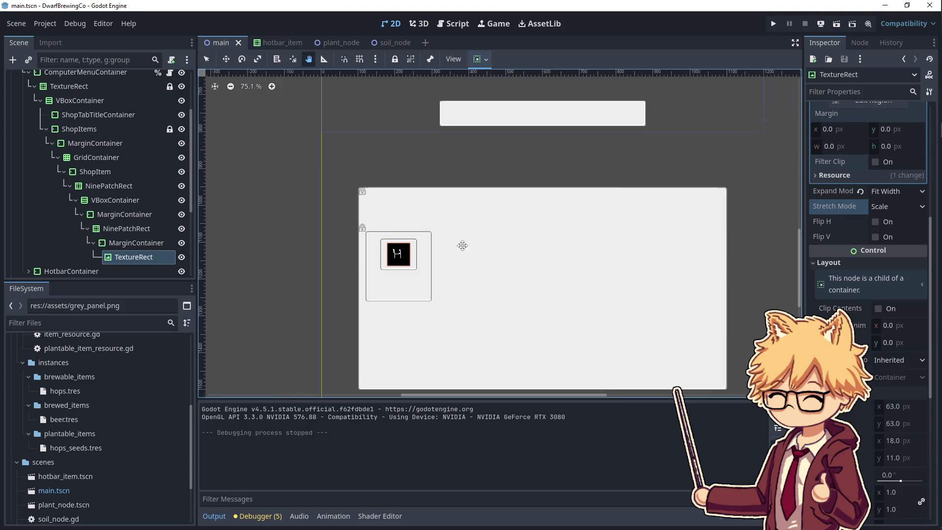
{"action": "left_click", "coordinate": [46, 129]}
{"action": "scroll", "coordinate": [73, 147], "scroll_direction": "up", "scroll_amount": 3}
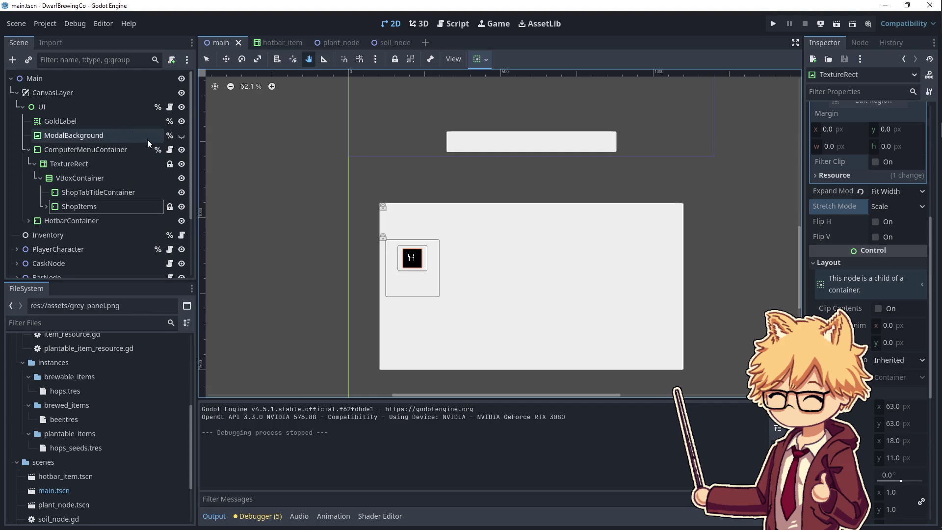
{"action": "left_click", "coordinate": [169, 107]}
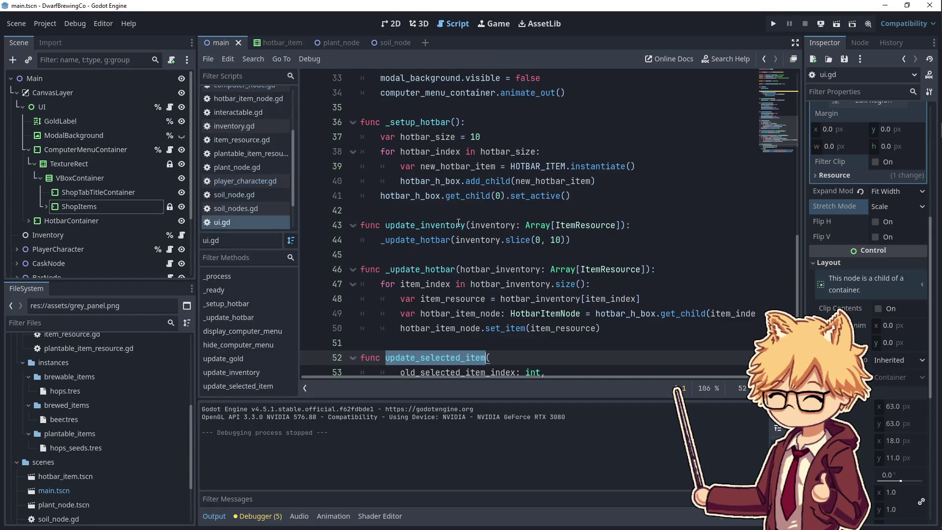
Step: Add an 'if Input.is_action_just_pressed("ui_interact"):' block with a pass placeholder at the top of _process
{"action": "scroll", "coordinate": [470, 261], "scroll_direction": "up", "scroll_amount": 4}
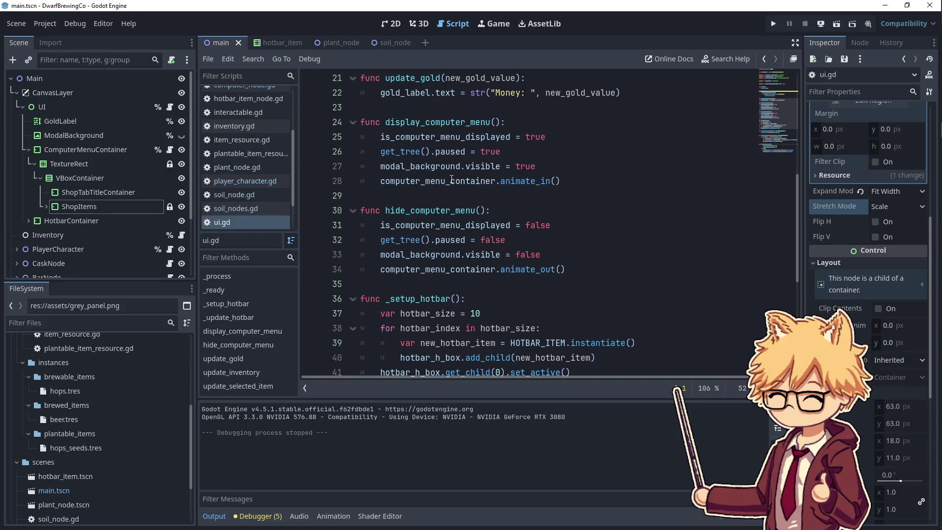
{"action": "scroll", "coordinate": [461, 206], "scroll_direction": "up", "scroll_amount": 3}
{"action": "scroll", "coordinate": [462, 206], "scroll_direction": "up", "scroll_amount": 2}
{"action": "double_click", "coordinate": [491, 255]}
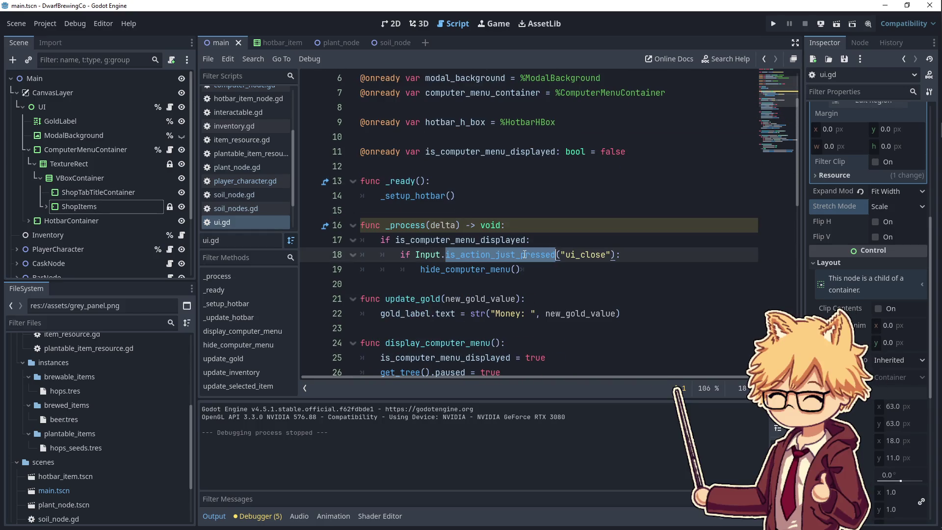
{"action": "double_click", "coordinate": [451, 240]}
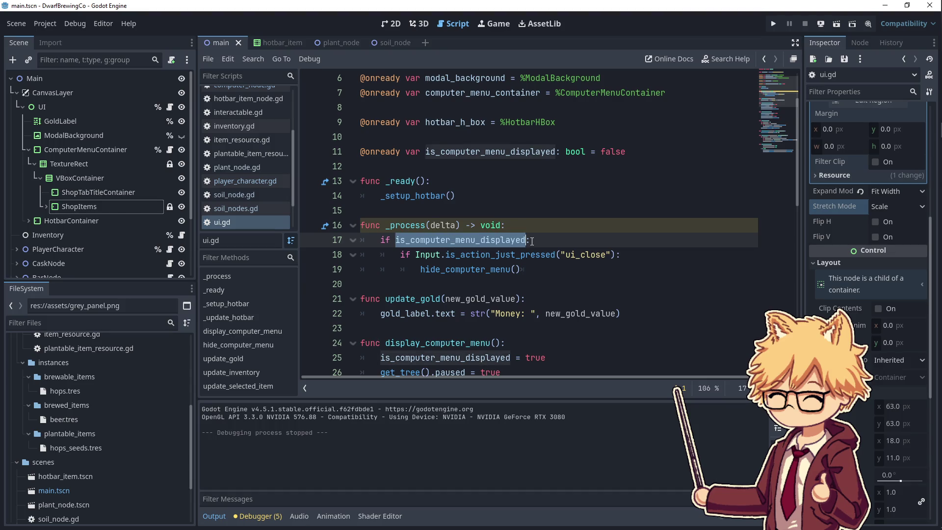
{"action": "left_click", "coordinate": [532, 241]}
{"action": "left_click", "coordinate": [524, 226]}
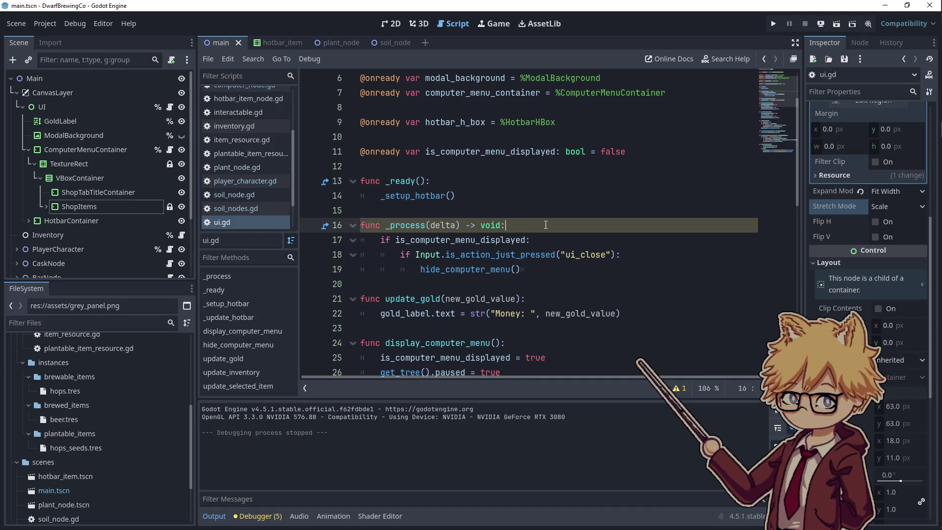
{"action": "key", "text": "Return"}
{"action": "key", "text": "Return"}
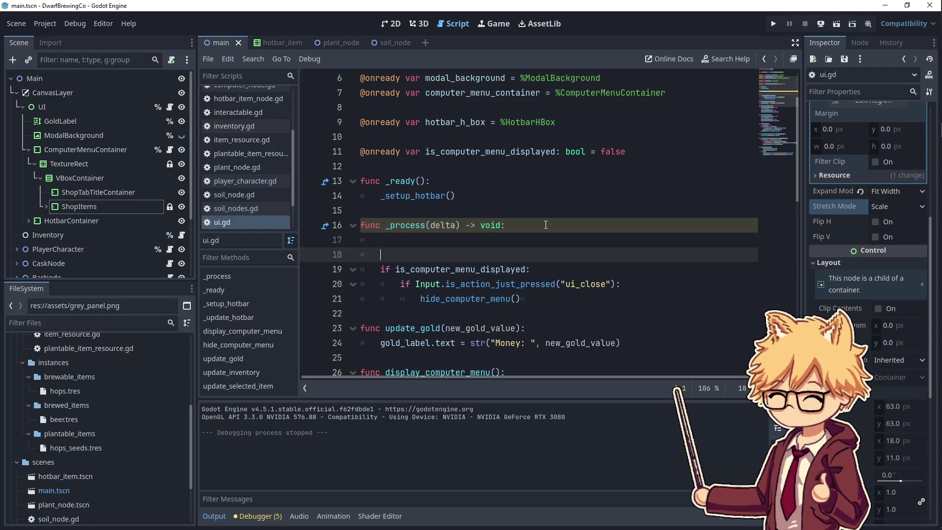
{"action": "key", "text": "Up"}
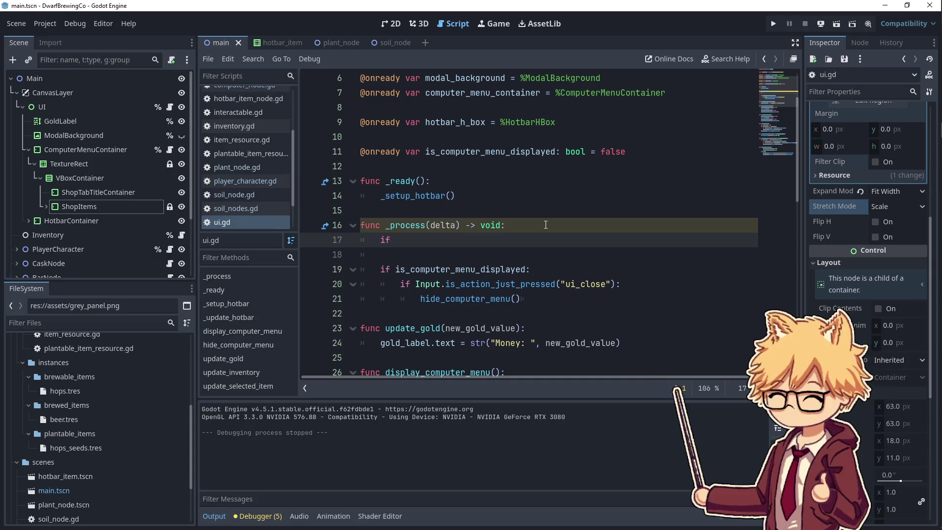
{"action": "type", "text": "is"}
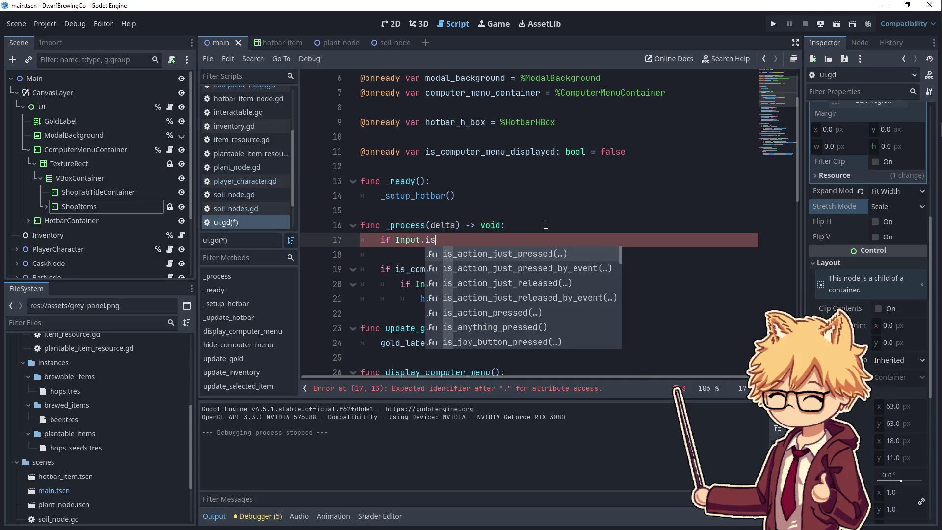
{"action": "key", "text": "Return"}
{"action": "type", "text": "\"ui_inter"}
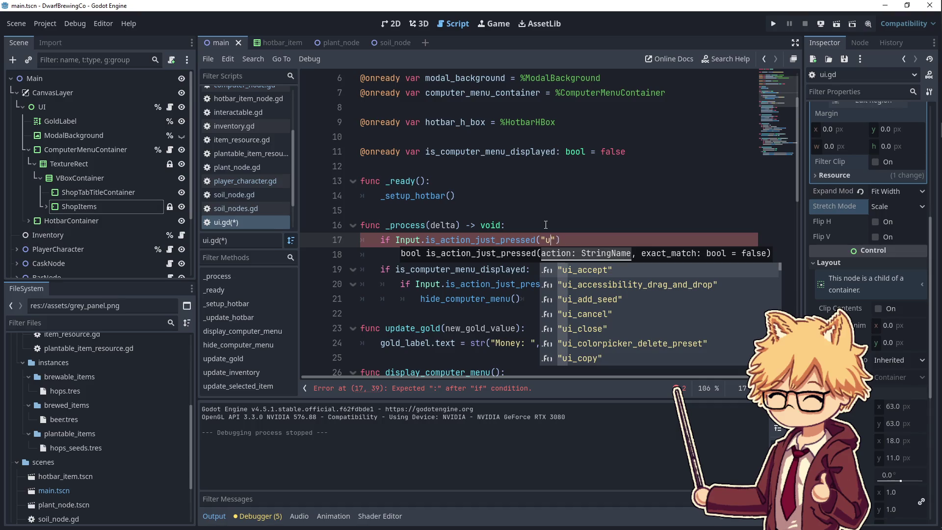
{"action": "key", "text": "Return"}
{"action": "key", "text": "End"}
{"action": "type", "text": ":"}
{"action": "key", "text": "Return"}
{"action": "type", "text": "pass"}
Step: Add a separate 'if Input.is_action_just_pressed("ui_close"):' check with a pass placeholder
{"action": "scroll", "coordinate": [527, 247], "scroll_direction": "down", "scroll_amount": 1}
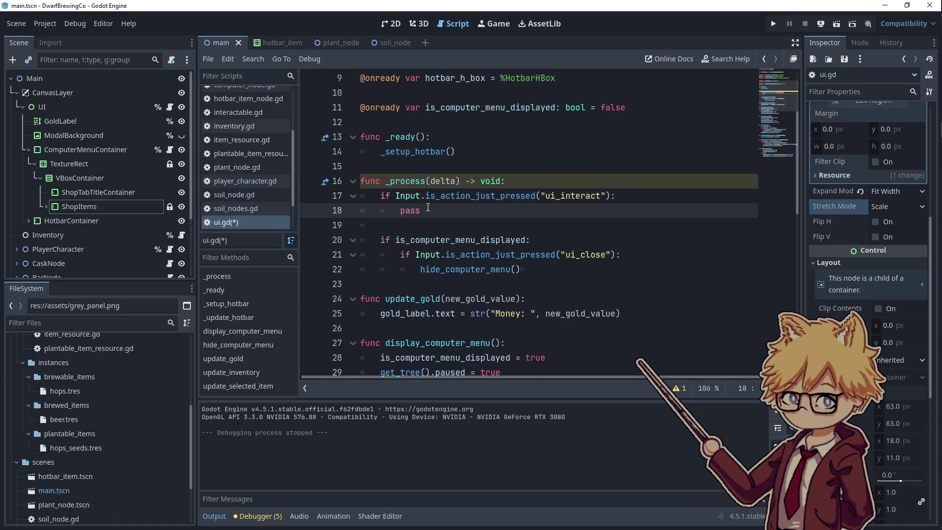
{"action": "double_click", "coordinate": [411, 210]}
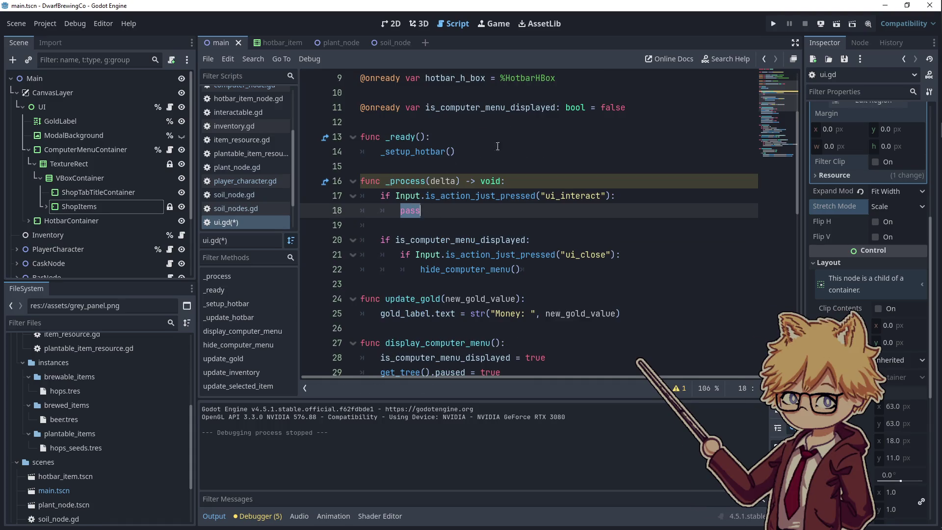
{"action": "left_click", "coordinate": [463, 227]}
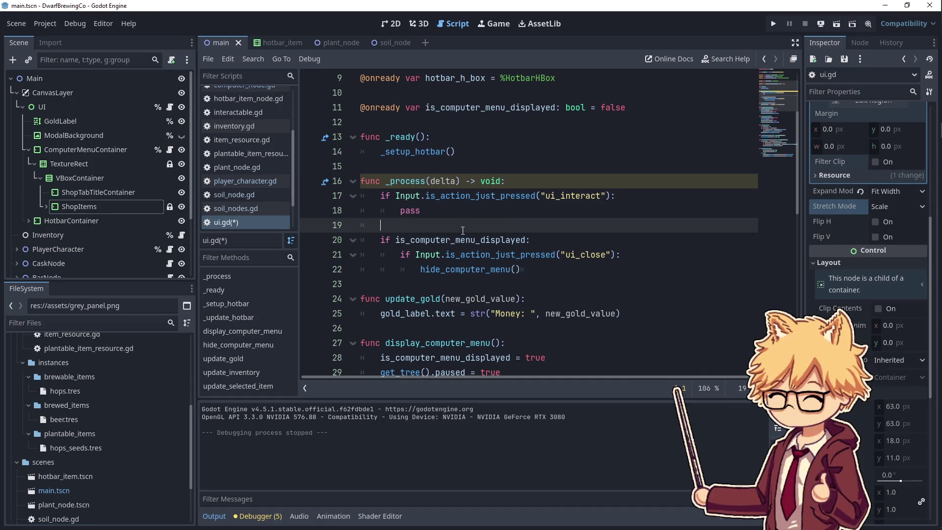
{"action": "key", "text": "Return"}
{"action": "type", "text": "f Input.is"}
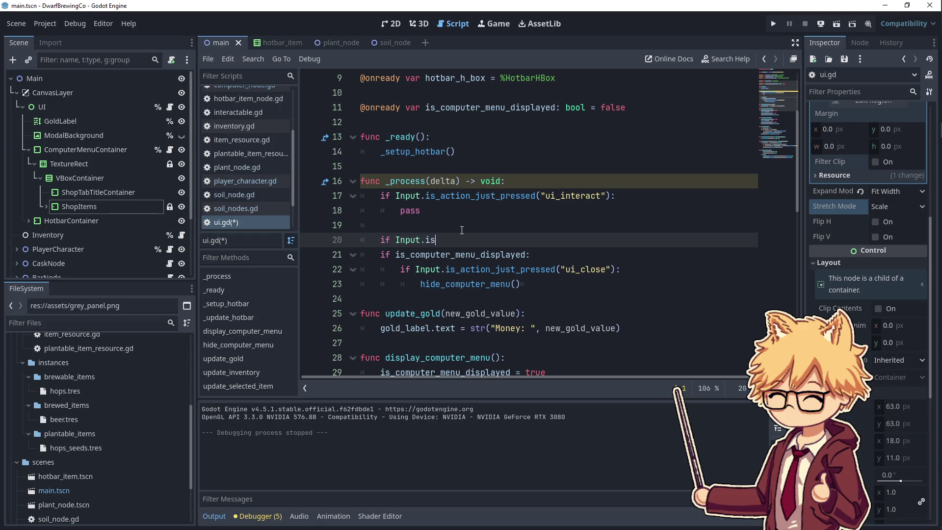
{"action": "key", "text": "Return"}
{"action": "type", "text": "\""}
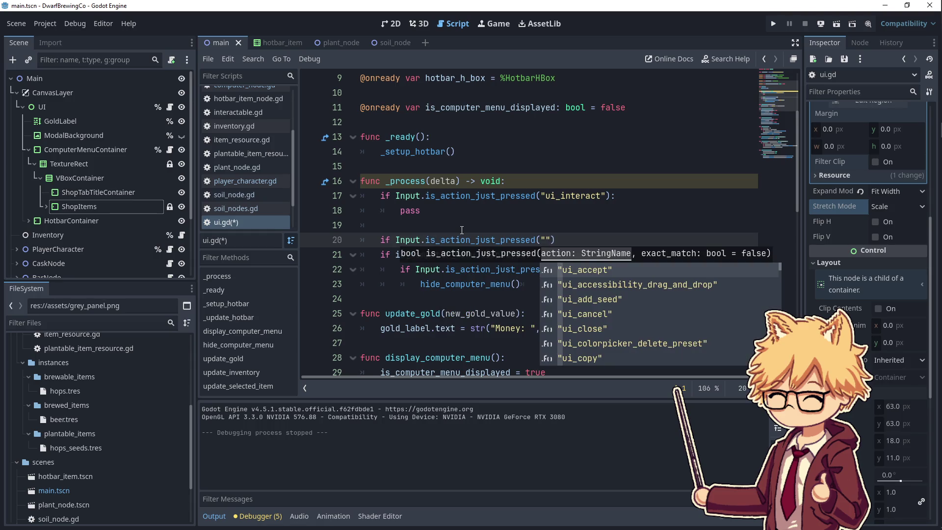
{"action": "type", "text": "ui_clos"}
{"action": "key", "text": "Return"}
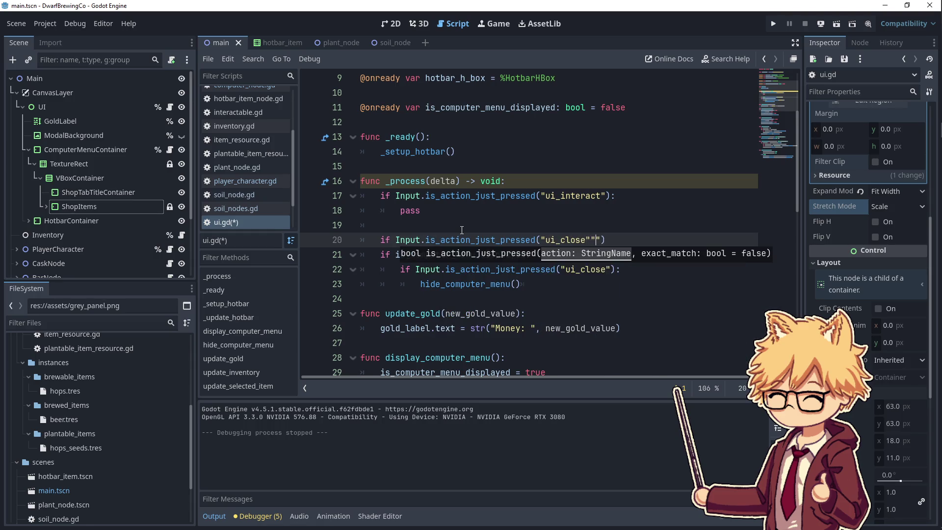
{"action": "key", "text": "BackSpace"}
{"action": "key", "text": "End"}
{"action": "key", "text": "Return"}
{"action": "type", "text": "pass"}
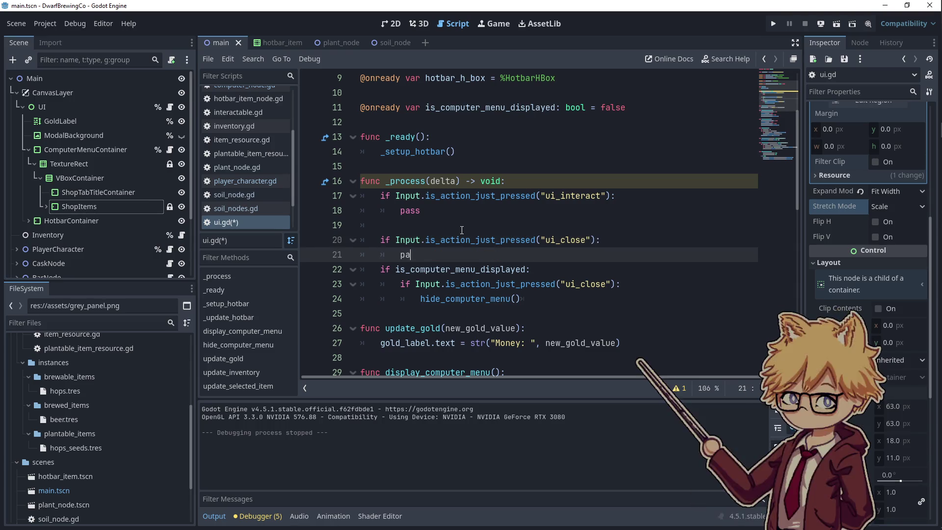
Step: Under ui_close, call hide_computer_menu() if is_computer_menu_displayed, and delete the old nested block
{"action": "left_click", "coordinate": [541, 298]}
{"action": "left_click_drag", "start_coordinate": [541, 298], "coordinate": [364, 269]}
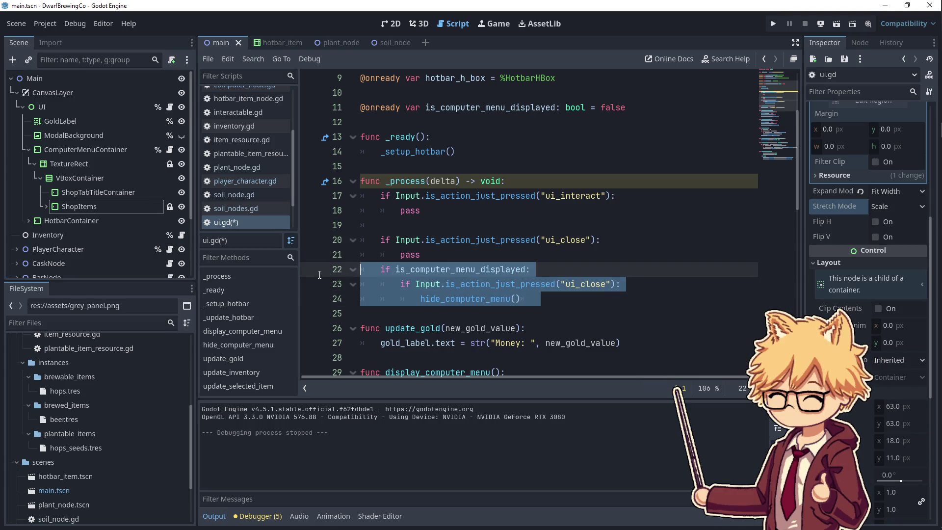
{"action": "left_click_drag", "start_coordinate": [421, 254], "coordinate": [401, 255]}
{"action": "type", "text": "if is"}
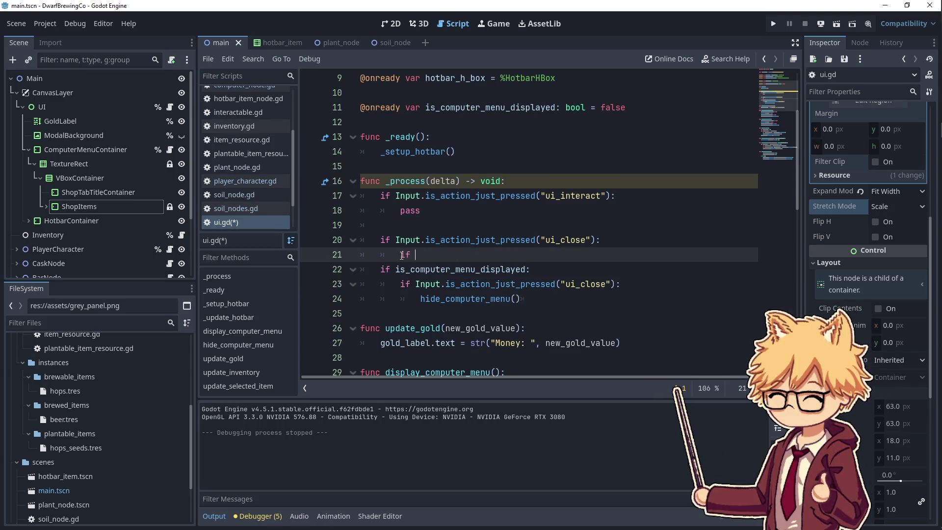
{"action": "key", "text": "Return"}
{"action": "type", "text": ":"}
{"action": "key", "text": "Return"}
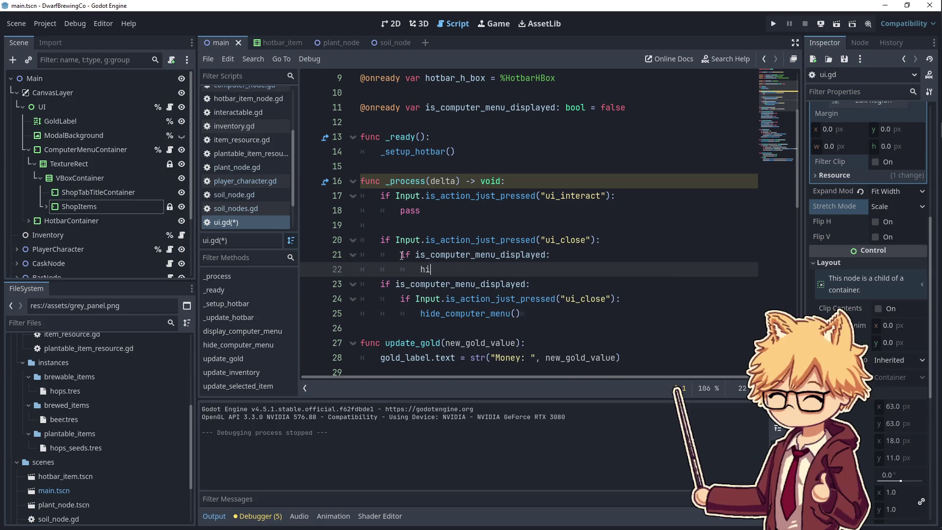
{"action": "type", "text": "d"}
{"action": "key", "text": "Return"}
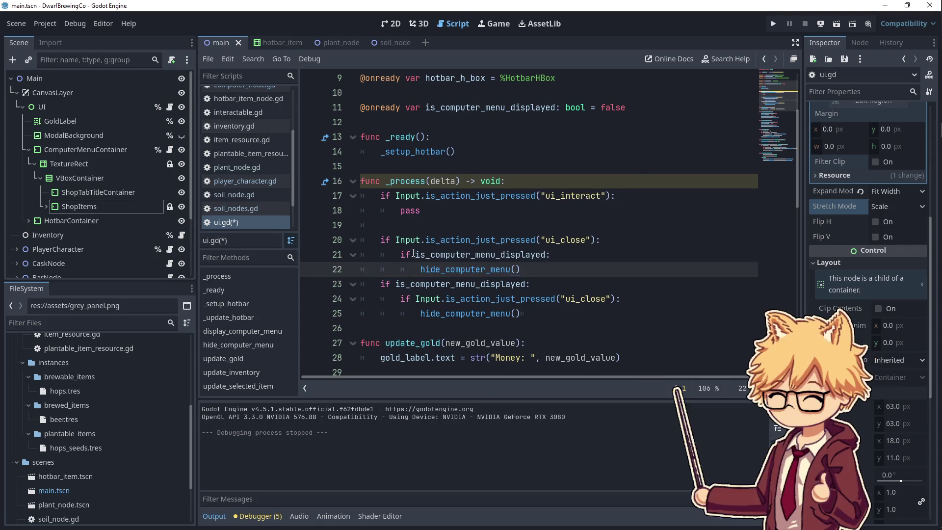
{"action": "left_click_drag", "start_coordinate": [532, 315], "coordinate": [521, 269]}
{"action": "key", "text": "BackSpace"}
Step: Replace the pass under ui_interact with an is_computer_menu_displayed condition
{"action": "left_click_drag", "start_coordinate": [421, 210], "coordinate": [393, 213]}
{"action": "type", "text": "if is"}
{"action": "key", "text": "Return"}
Step: Call _purchase_seeds() inside the menu-displayed check under ui_interact, and copy the _purchase_seeds name
{"action": "type", "text": ":"}
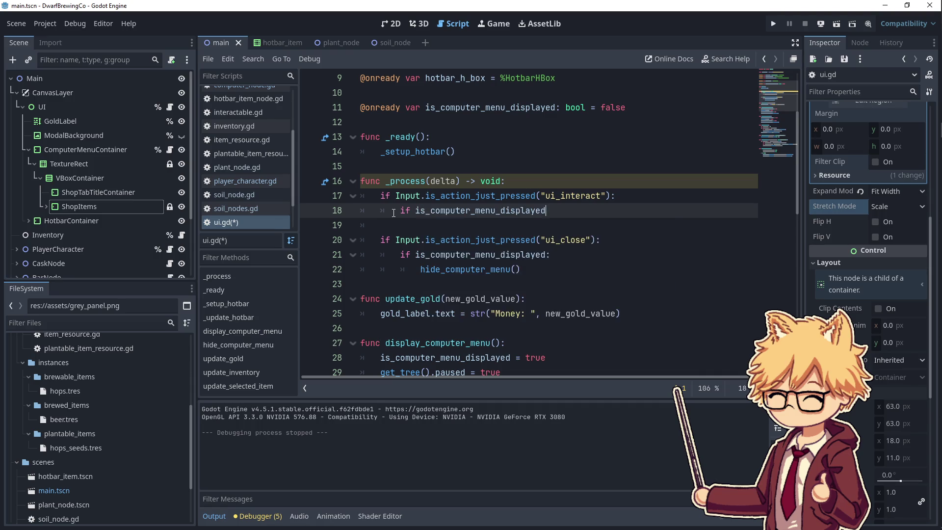
{"action": "key", "text": "Return"}
{"action": "type", "text": "_p"}
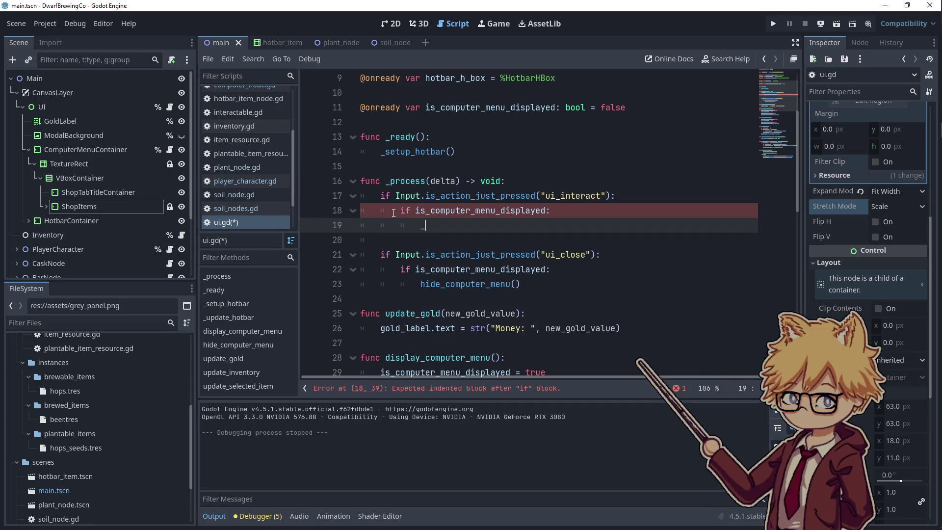
{"action": "type", "text": "urchase_see"}
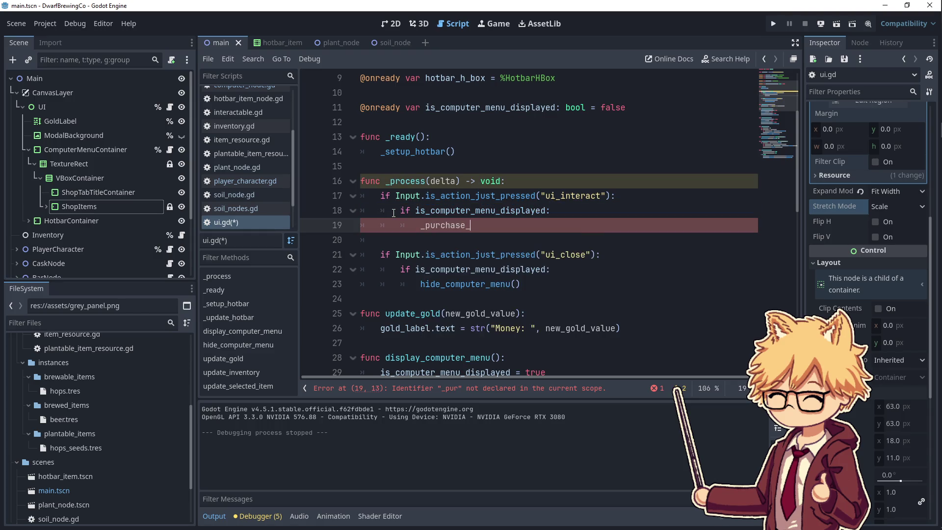
{"action": "type", "text": "ds()"}
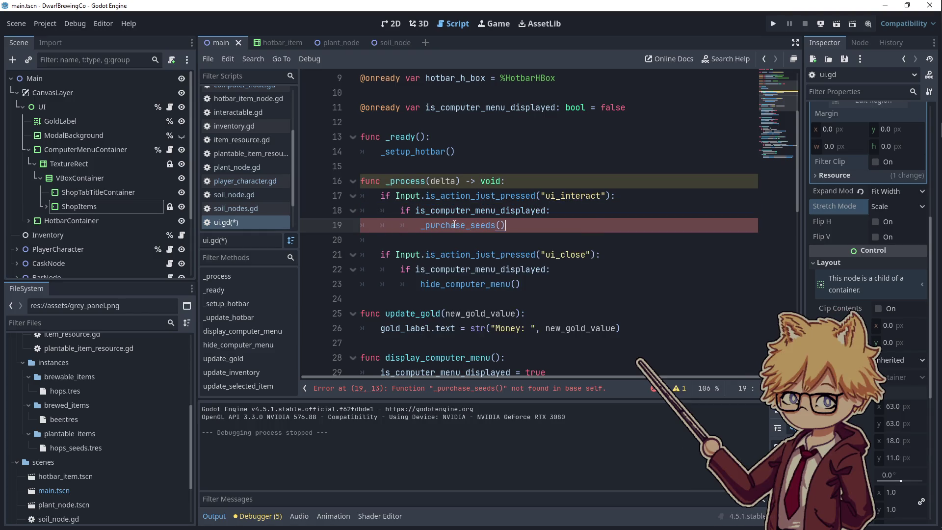
{"action": "left_click", "coordinate": [452, 215]}
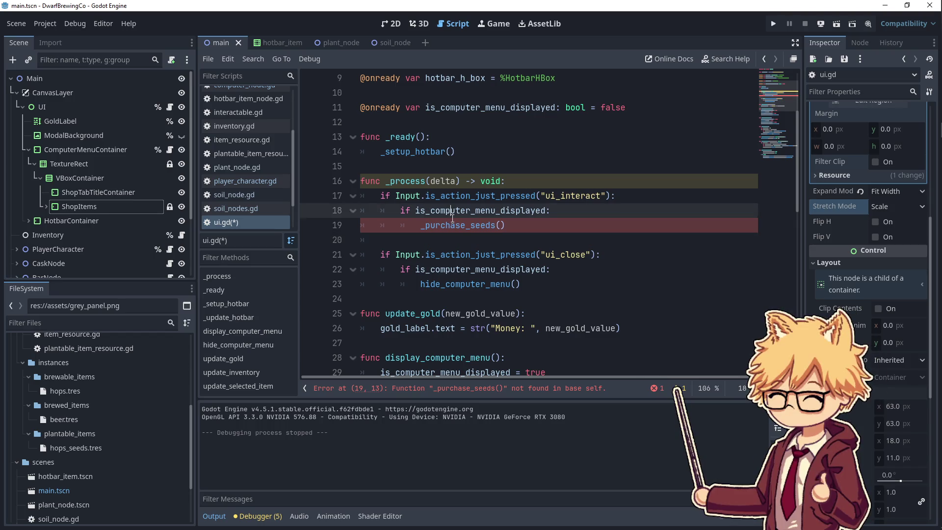
{"action": "double_click", "coordinate": [453, 225]}
{"action": "key", "text": "ctrl+c"}
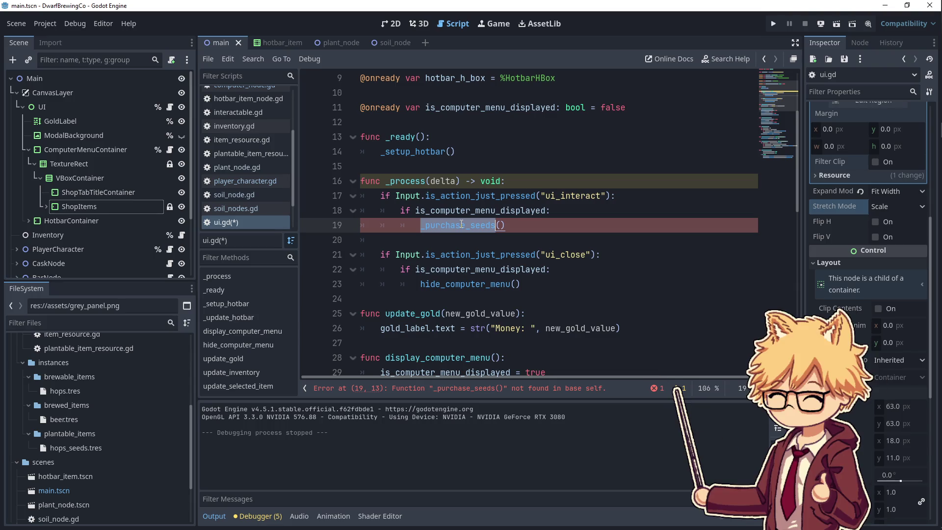
{"action": "scroll", "coordinate": [462, 225], "scroll_direction": "down", "scroll_amount": 10}
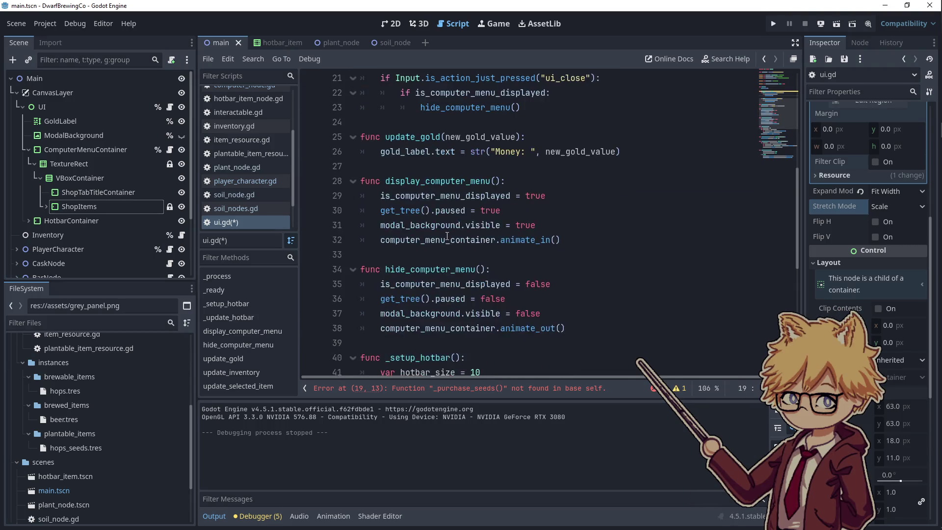
Step: Add a 'func _purchase_seeds():' definition with a pass placeholder at the end of ui.gd
{"action": "left_click", "coordinate": [432, 362]}
{"action": "key", "text": "Return"}
{"action": "type", "text": "func"}
{"action": "key", "text": "ctrl+v"}
{"action": "type", "text": "():"}
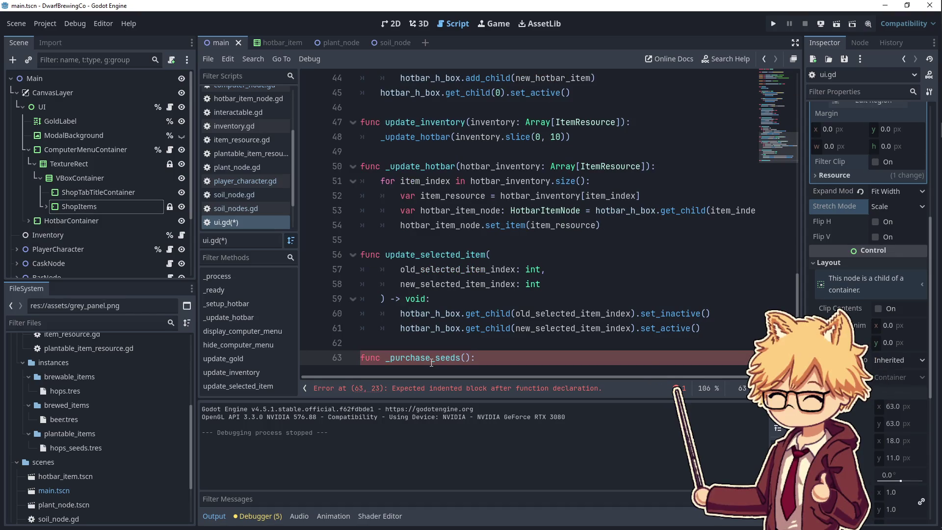
{"action": "key", "text": "Return"}
{"action": "type", "text": "pass"}
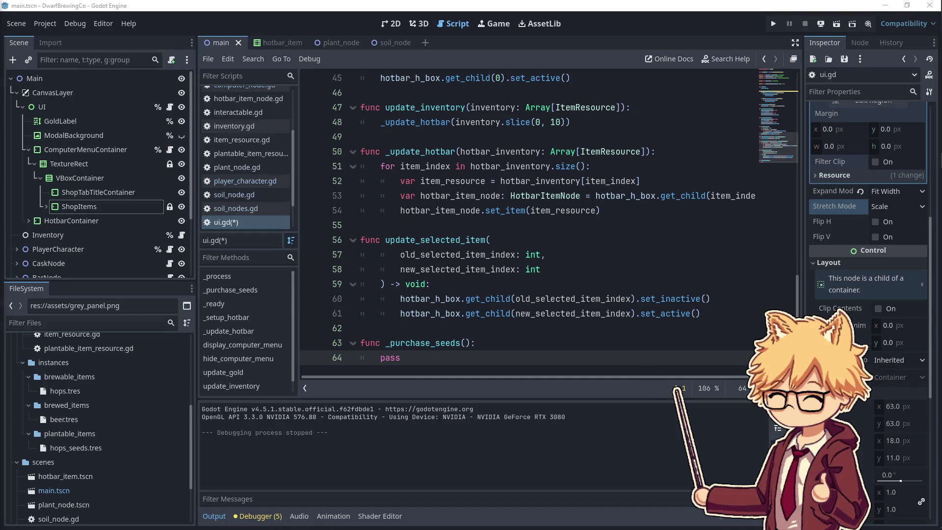
Step: Replace pass with 'var purchase_price = 1' and begin an 'if inventory' condition
{"action": "double_click", "coordinate": [419, 342]}
{"action": "double_click", "coordinate": [390, 358]}
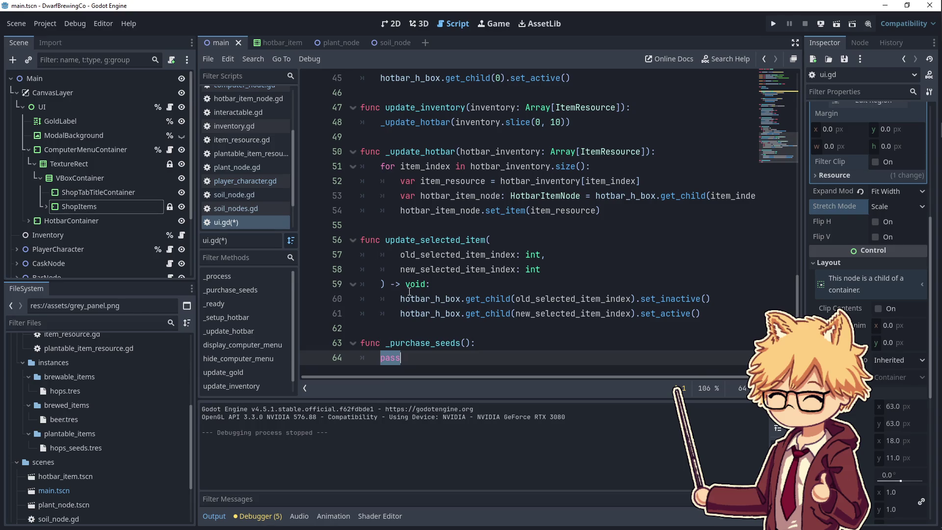
{"action": "type", "text": "var purchase_price = "}
{"action": "type", "text": "1"}
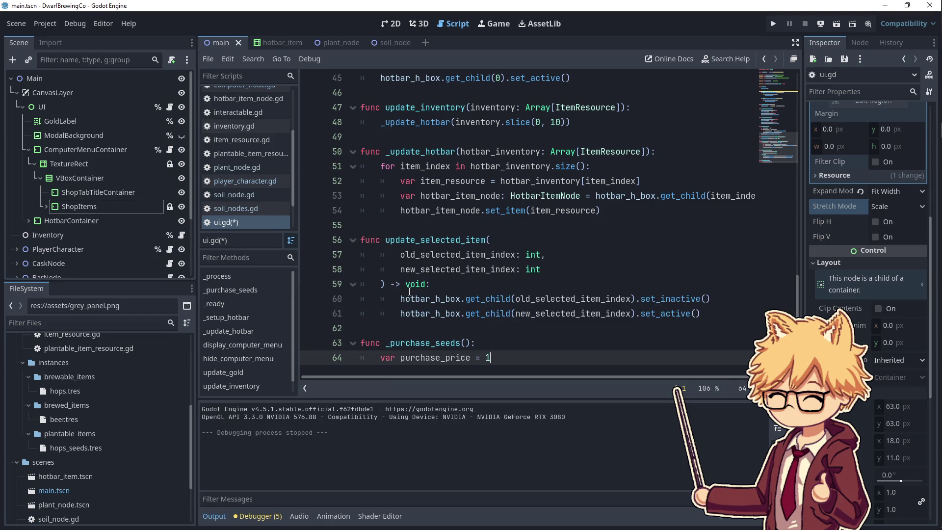
{"action": "key", "text": "Return"}
{"action": "type", "text": "if Inventory"}
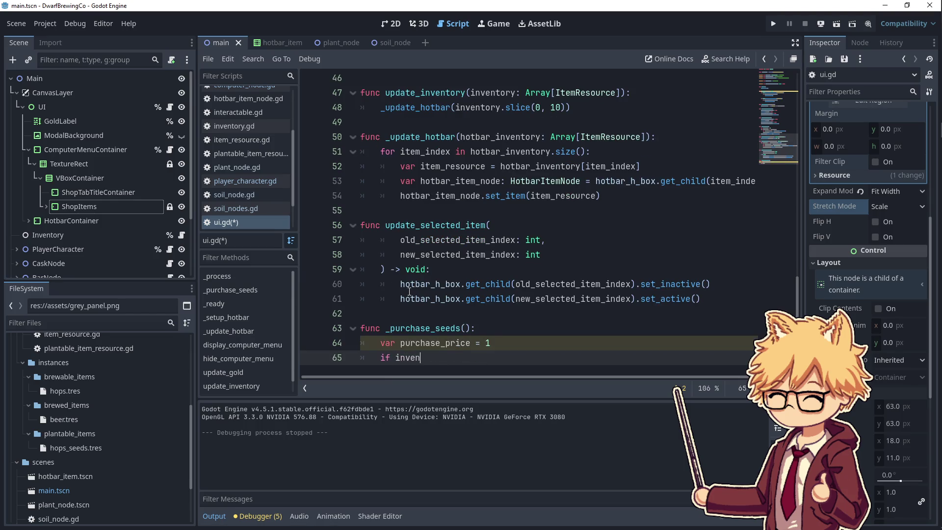
{"action": "key", "text": "BackSpace"}
{"action": "key", "text": "BackSpace"}
{"action": "key", "text": "BackSpace"}
{"action": "type", "text": "inventory"}
{"action": "scroll", "coordinate": [452, 116], "scroll_direction": "up", "scroll_amount": 15}
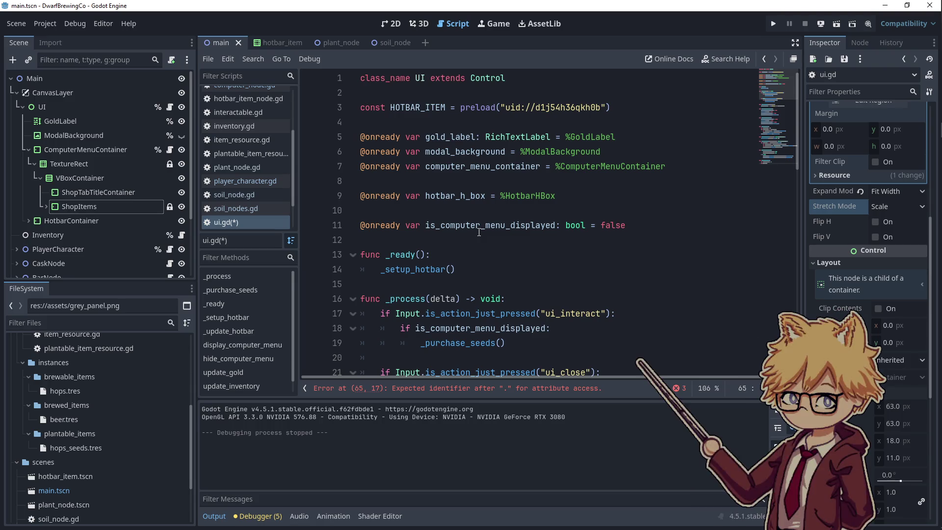
{"action": "left_click", "coordinate": [509, 212]}
{"action": "left_click", "coordinate": [647, 225]}
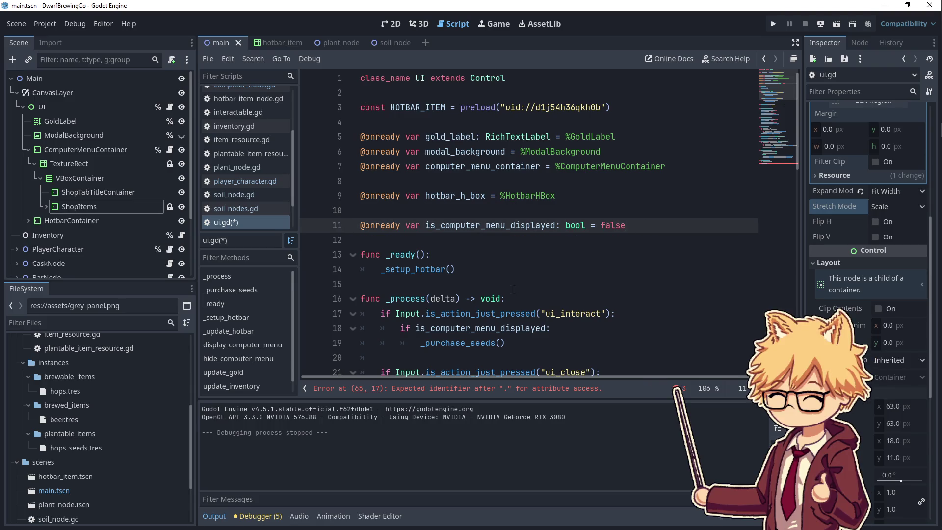
{"action": "key", "text": "Return"}
{"action": "key", "text": "Return"}
{"action": "type", "text": "2onre"}
{"action": "key", "text": "BackSpace"}
{"action": "key", "text": "BackSpace"}
{"action": "key", "text": "BackSpace"}
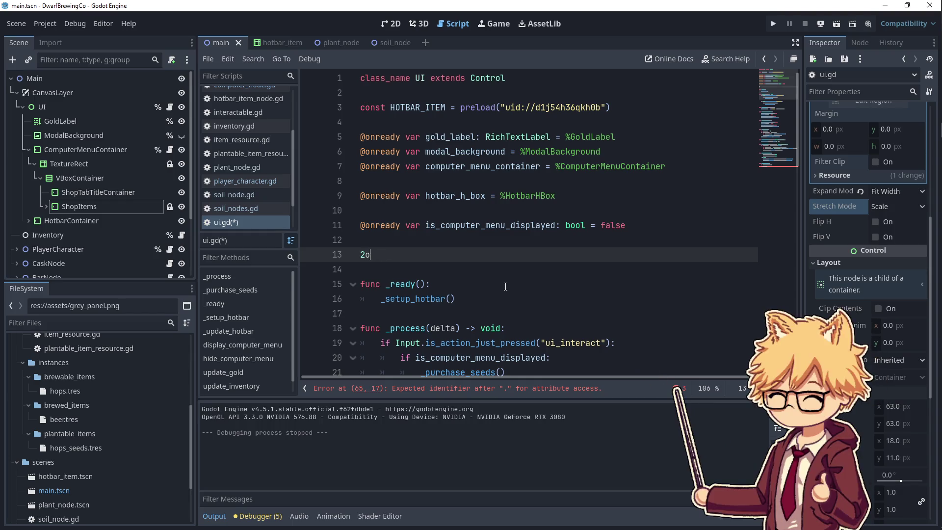
{"action": "type", "text": "onready var "}
{"action": "type", "text": "vne"}
{"action": "type", "text": "entory:"}
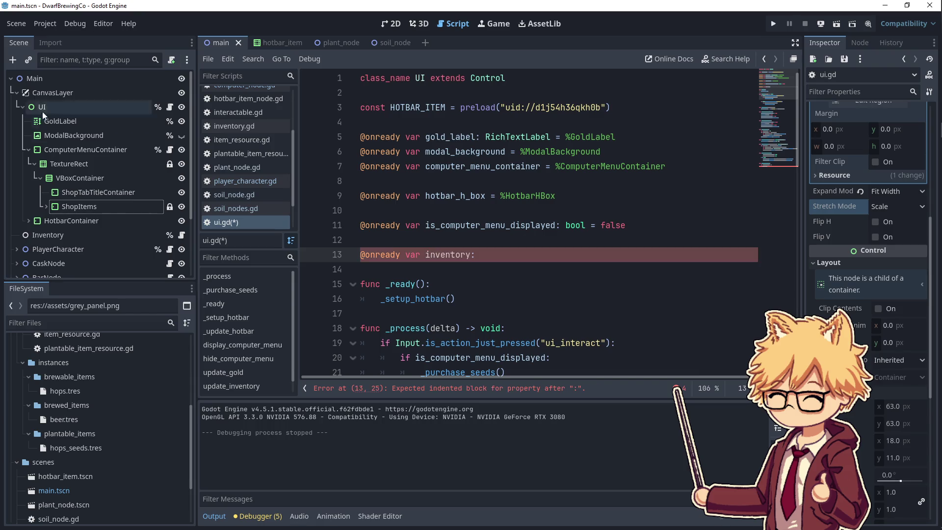
{"action": "mouse_move", "coordinate": [48, 235]}
{"action": "left_mouse_down"}
{"action": "mouse_move", "coordinate": [491, 241]}
{"action": "mouse_move", "coordinate": [502, 269]}
{"action": "left_mouse_up"}
{"action": "key", "text": "ctrl+shift+k"}
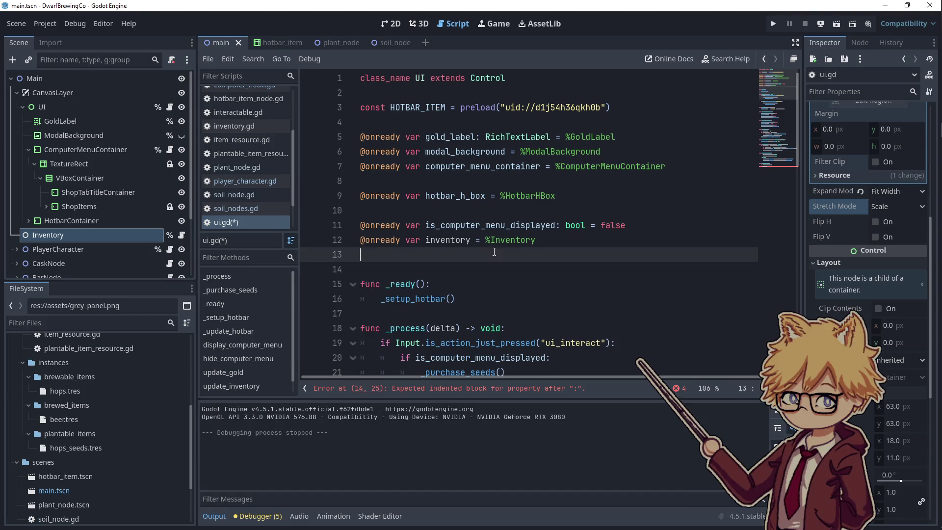
{"action": "left_click", "coordinate": [469, 240]}
{"action": "type", "text": ": Invn"}
{"action": "key", "text": "Return"}
Step: Add a blank line after the declarations and save ui.gd
{"action": "left_click", "coordinate": [658, 225]}
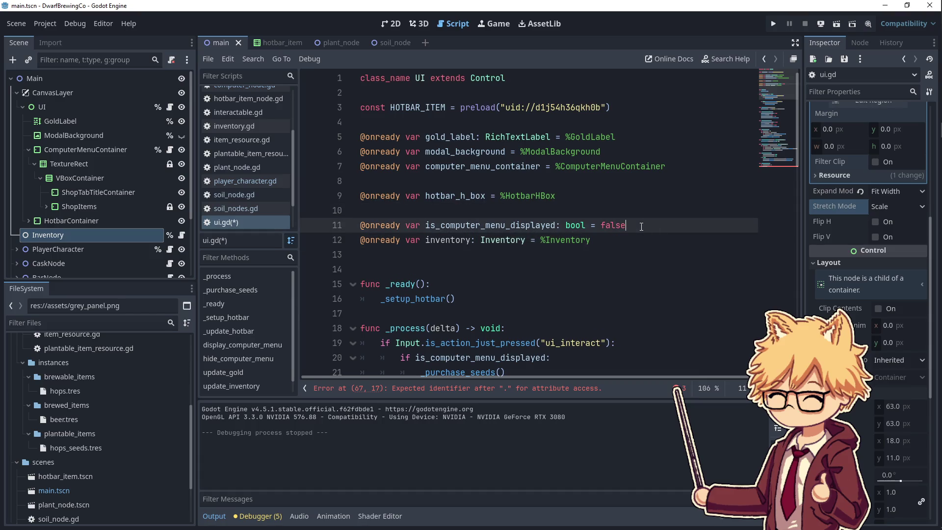
{"action": "key", "text": "Return"}
{"action": "key", "text": "ctrl+s"}
{"action": "scroll", "coordinate": [449, 274], "scroll_direction": "down", "scroll_amount": 15}
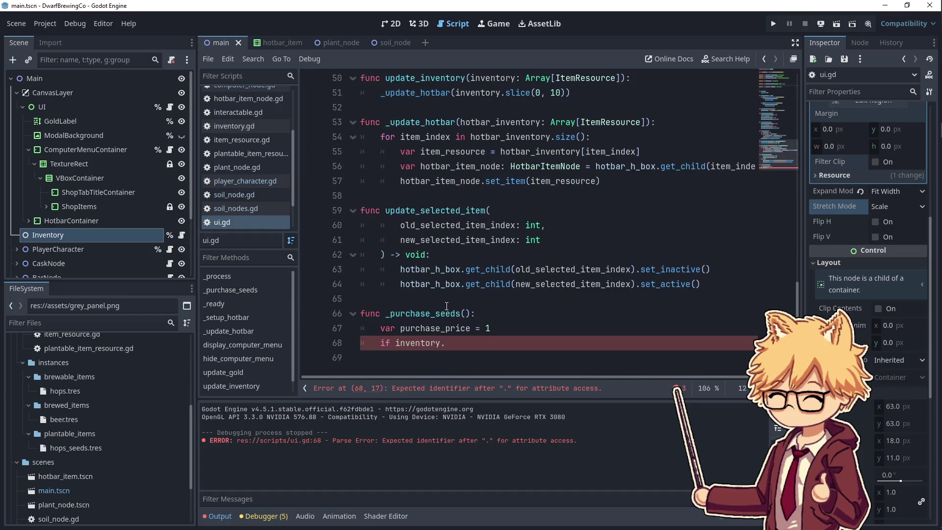
Step: Write 'if inventory.gold >= purchase_price:' calling inventory.spend_gold(purchase_price) and inventory.add_item(HOPS)
{"action": "double_click", "coordinate": [396, 342]}
{"action": "type", "text": "Inventory."}
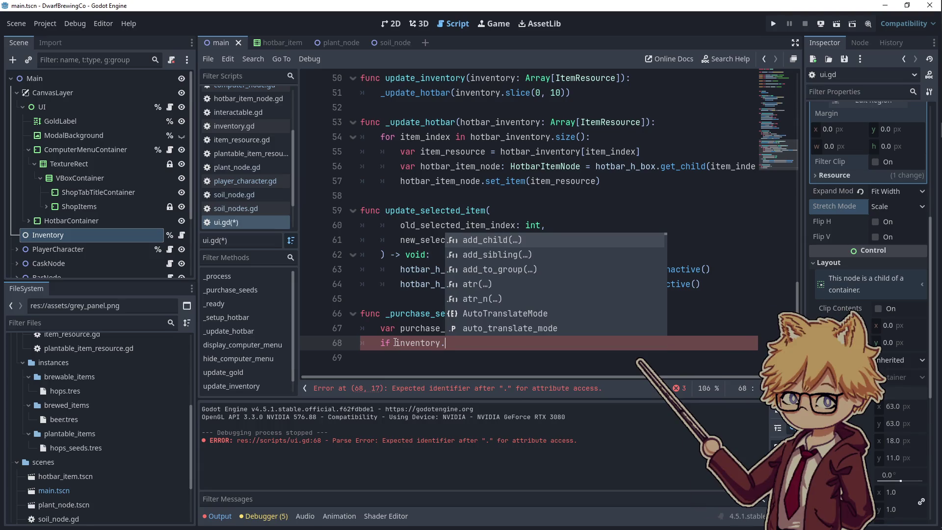
{"action": "type", "text": "gold >= "}
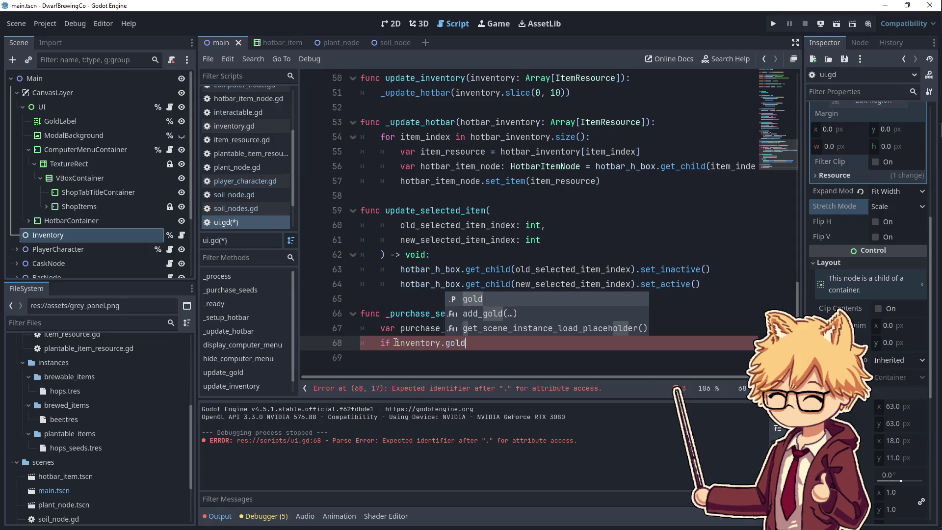
{"action": "type", "text": "pur"}
{"action": "key", "text": "Return"}
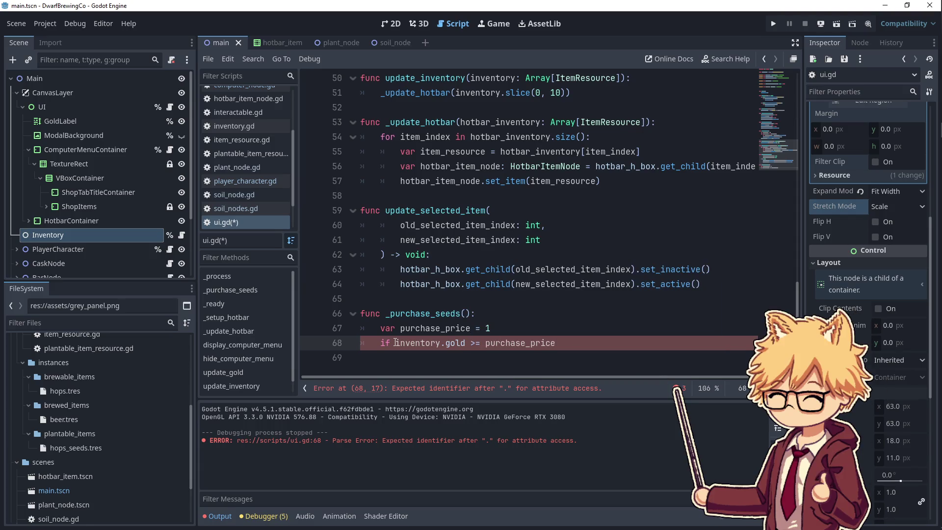
{"action": "type", "text": ":"}
{"action": "key", "text": "Return"}
{"action": "type", "text": "inventory.spe"}
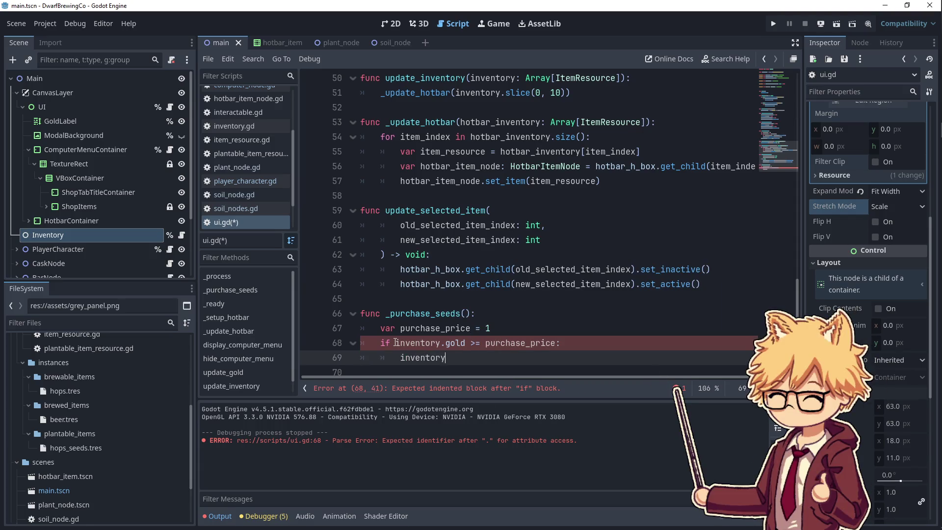
{"action": "type", "text": "nd_gold(pr"}
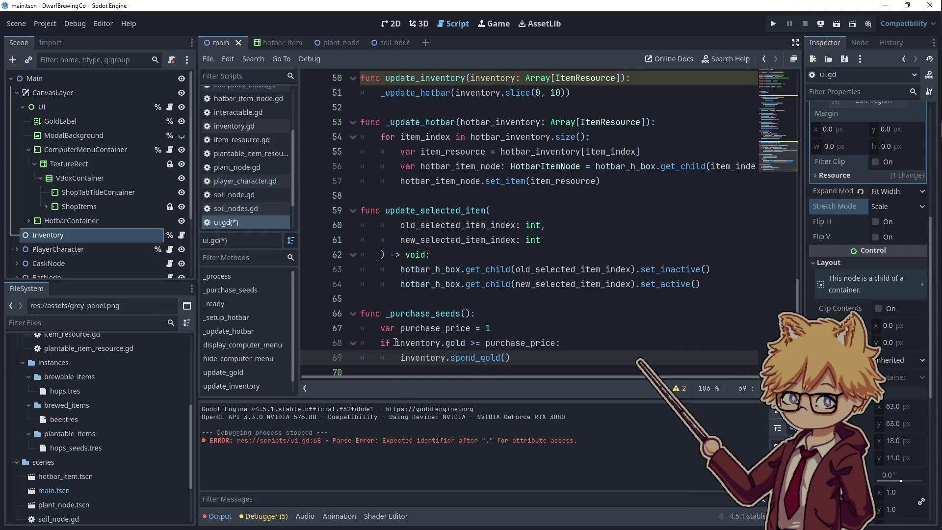
{"action": "key", "text": "Return"}
{"action": "type", "text": ")"}
{"action": "key", "text": "Return"}
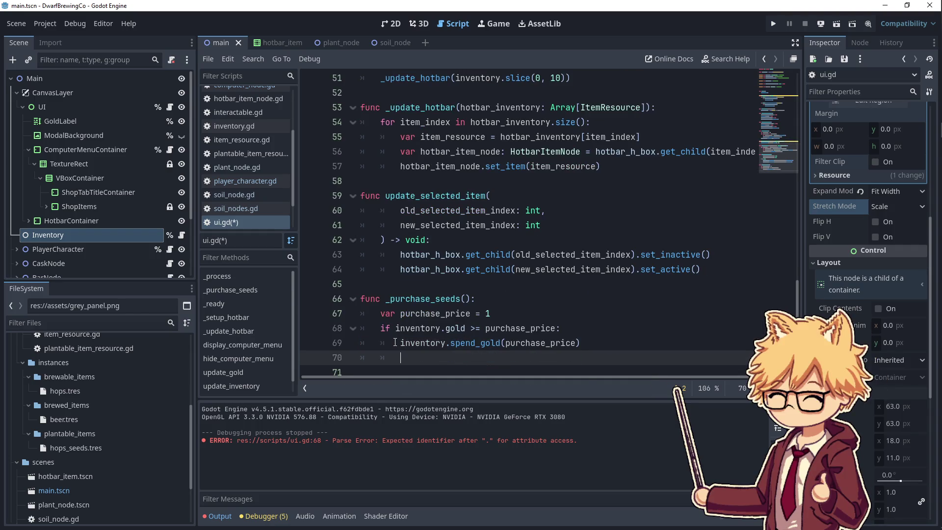
{"action": "type", "text": "inven"}
{"action": "key", "text": "BackSpace"}
{"action": "type", "text": "tory.add_item(H"}
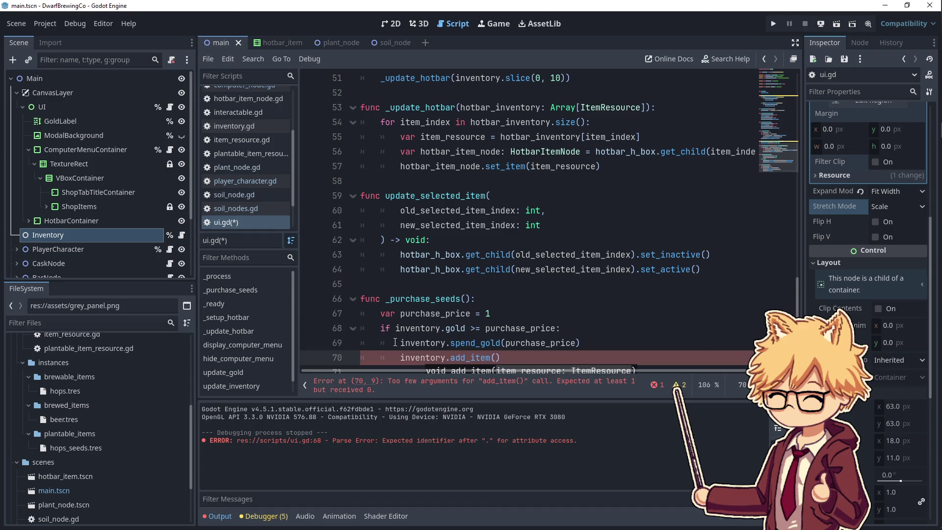
{"action": "type", "text": "OPS"}
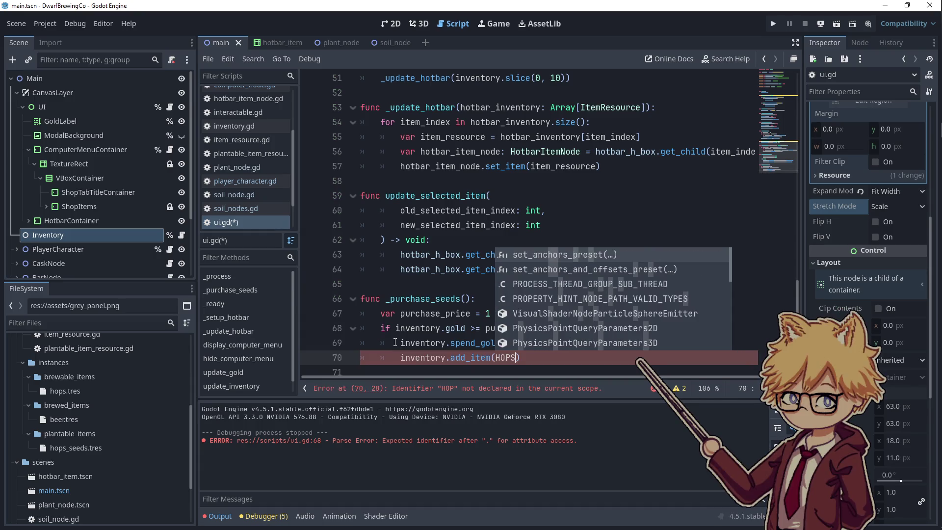
{"action": "scroll", "coordinate": [408, 277], "scroll_direction": "up", "scroll_amount": 15}
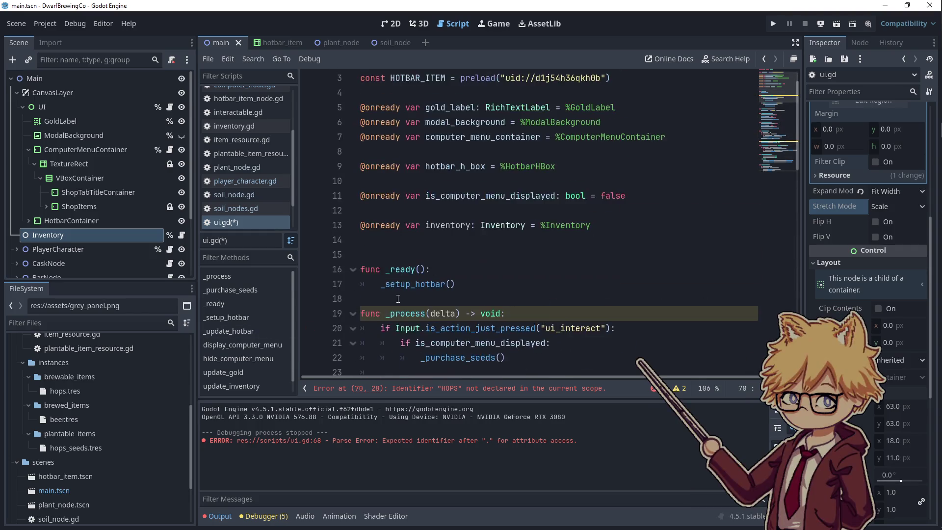
Step: Add a HOPS_SEEDS constant preloading hops_seeds.tres below the inventory declaration, tidying blank lines
{"action": "left_click_drag", "start_coordinate": [77, 447], "coordinate": [420, 265]}
{"action": "left_click", "coordinate": [610, 240]}
{"action": "key", "text": "Return"}
{"action": "double_click", "coordinate": [416, 269]}
{"action": "key", "text": "ctrl+c"}
{"action": "scroll", "coordinate": [411, 216], "scroll_direction": "down", "scroll_amount": 2}
{"action": "left_click", "coordinate": [411, 217]}
{"action": "key", "text": "BackSpace"}
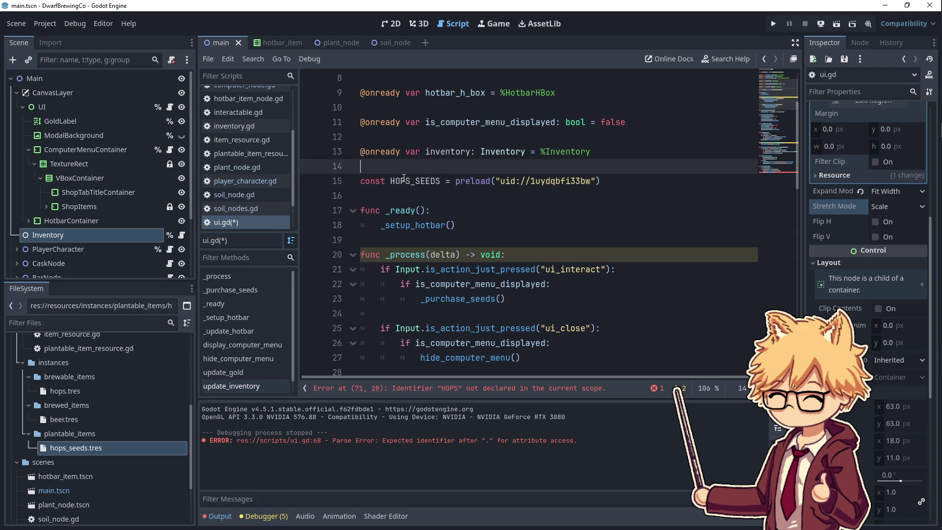
Step: Replace HOPS with HOPS_SEEDS in the add_item call on line 71 and save ui.gd
{"action": "scroll", "coordinate": [487, 290], "scroll_direction": "down", "scroll_amount": 10}
{"action": "left_click", "coordinate": [488, 290]}
{"action": "scroll", "coordinate": [487, 290], "scroll_direction": "down", "scroll_amount": 5}
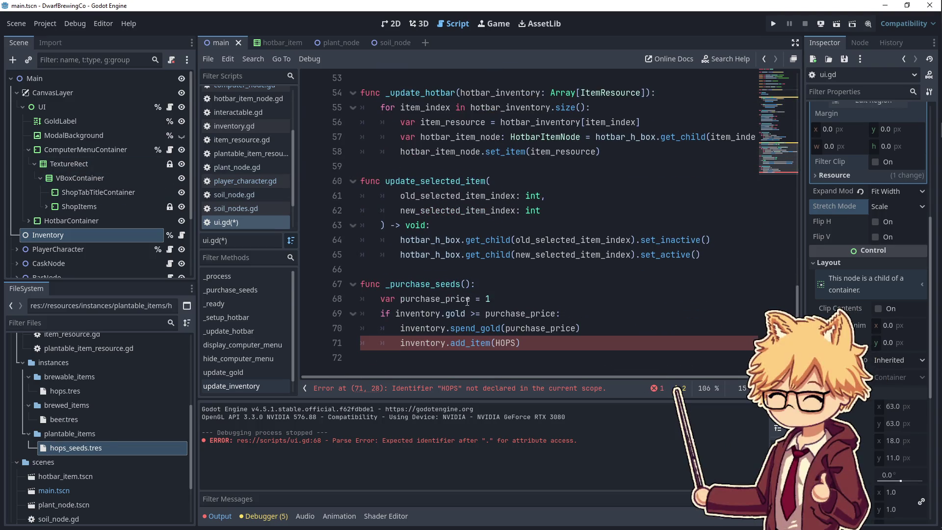
{"action": "left_click", "coordinate": [467, 285]}
{"action": "double_click", "coordinate": [507, 343]}
{"action": "key", "text": "ctrl+v"}
{"action": "left_click", "coordinate": [550, 299]}
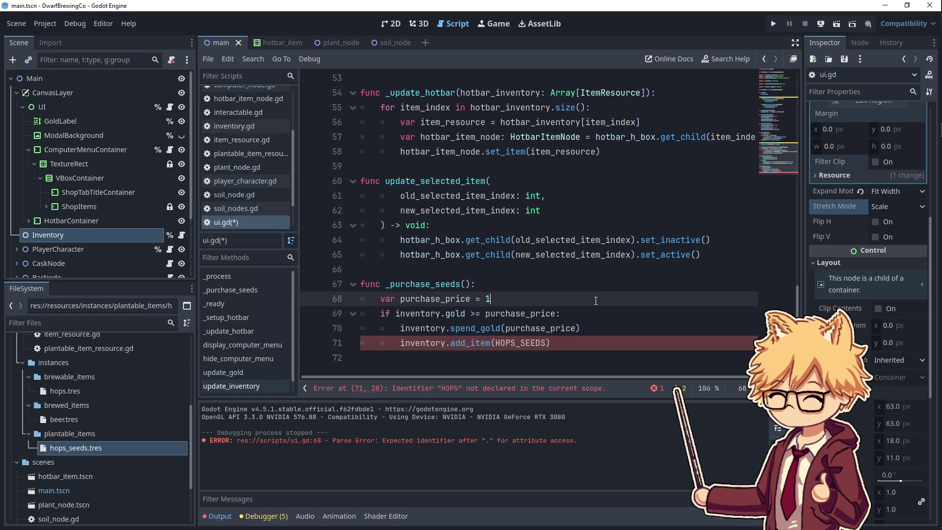
{"action": "key", "text": "ctrl+s"}
Step: In inventory.gd, add a 'func spend_gold(amount: int):' function below add_gold
{"action": "double_click", "coordinate": [479, 328]}
{"action": "left_click", "coordinate": [182, 235]}
{"action": "scroll", "coordinate": [518, 248], "scroll_direction": "down", "scroll_amount": 8}
{"action": "scroll", "coordinate": [518, 249], "scroll_direction": "up", "scroll_amount": 6}
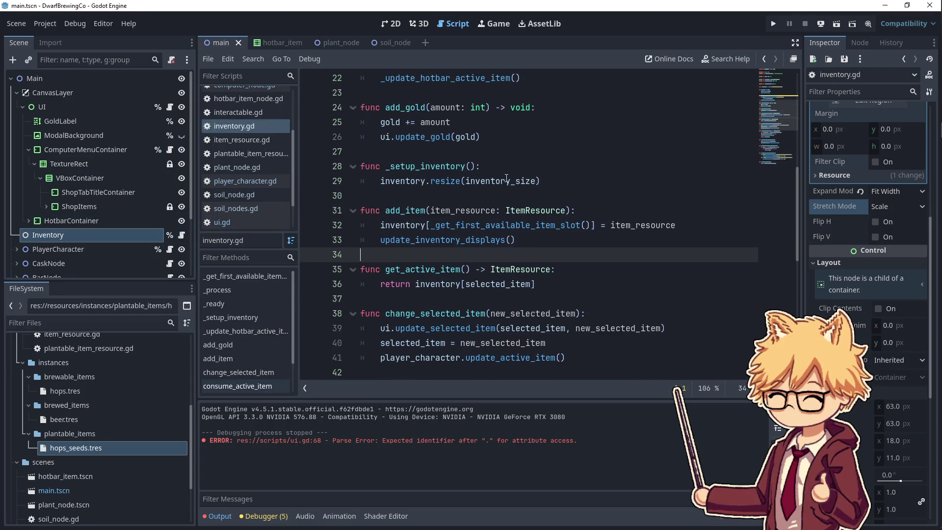
{"action": "scroll", "coordinate": [501, 196], "scroll_direction": "up", "scroll_amount": 2}
{"action": "left_click", "coordinate": [487, 227]}
{"action": "key", "text": "Return"}
{"action": "key", "text": "BackSpace"}
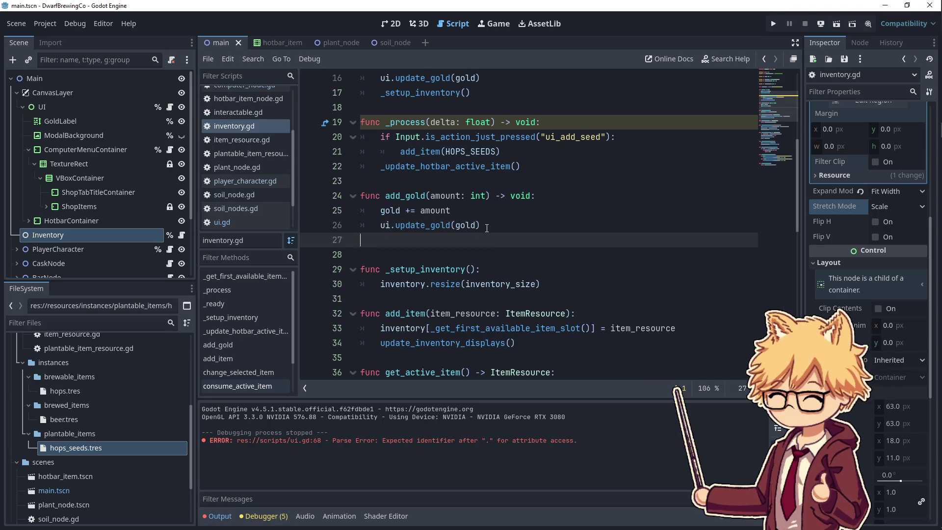
{"action": "key", "text": "Return"}
{"action": "type", "text": "func spend_gold("}
{"action": "type", "text": "amount:"}
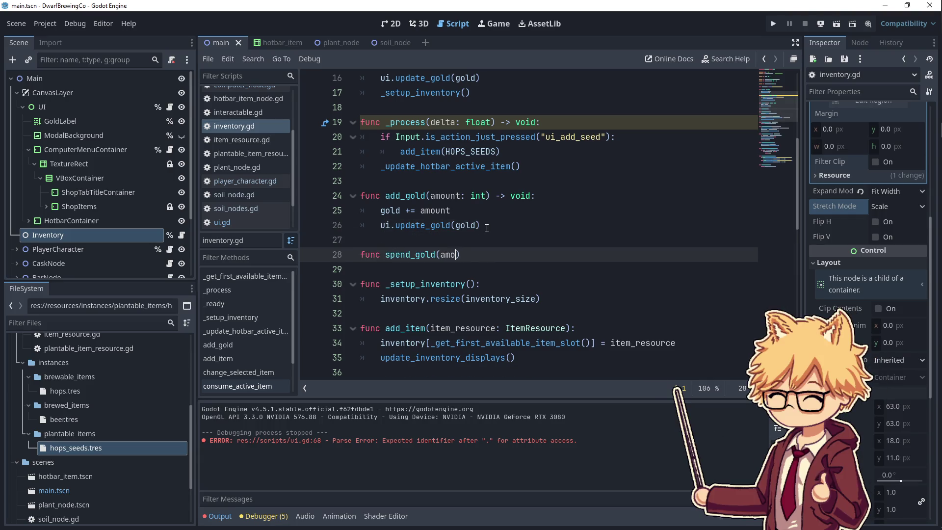
{"action": "type", "text": "t)"}
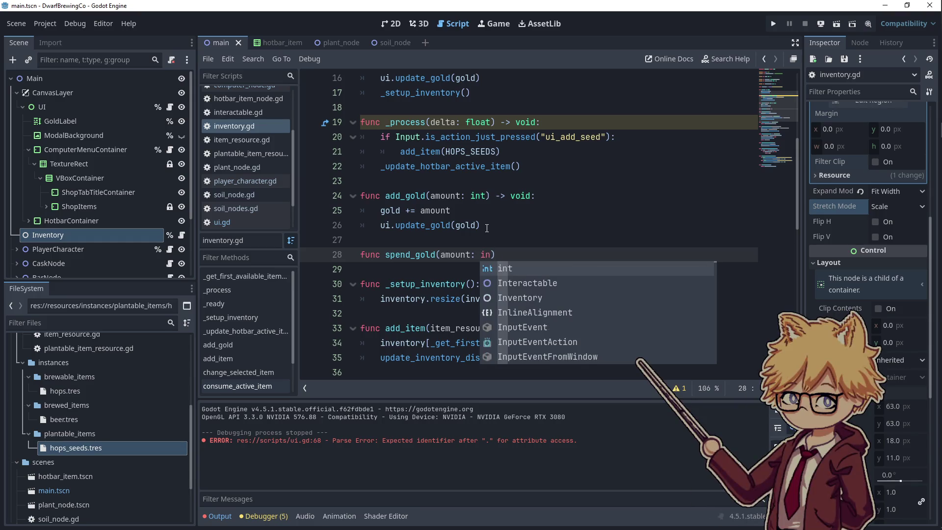
{"action": "type", "text": ":"}
{"action": "key", "text": "Return"}
Step: Make spend_gold subtract the amount from gold and call ui.update_gold(gold), save, and run the project
{"action": "type", "text": "gold -= amount"}
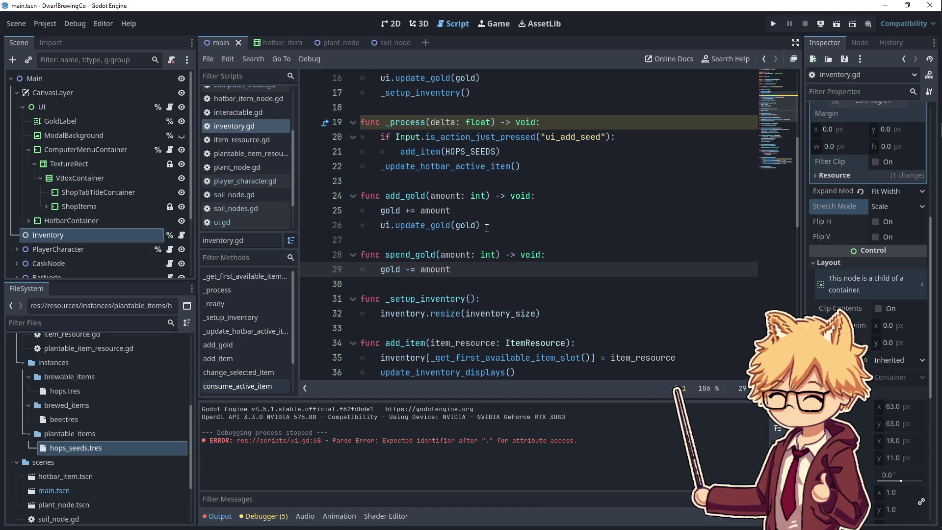
{"action": "key", "text": "Return"}
{"action": "type", "text": "ui.up"}
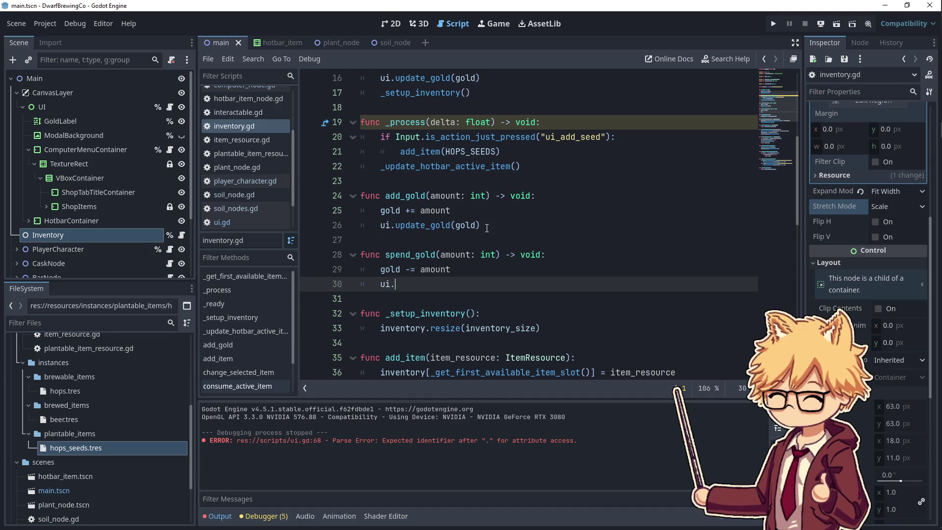
{"action": "key", "text": "Down"}
{"action": "key", "text": "Down"}
{"action": "key", "text": "Return"}
{"action": "type", "text": "go"}
{"action": "key", "text": "Return"}
{"action": "left_click", "coordinate": [540, 196]}
{"action": "key", "text": "ctrl+s"}
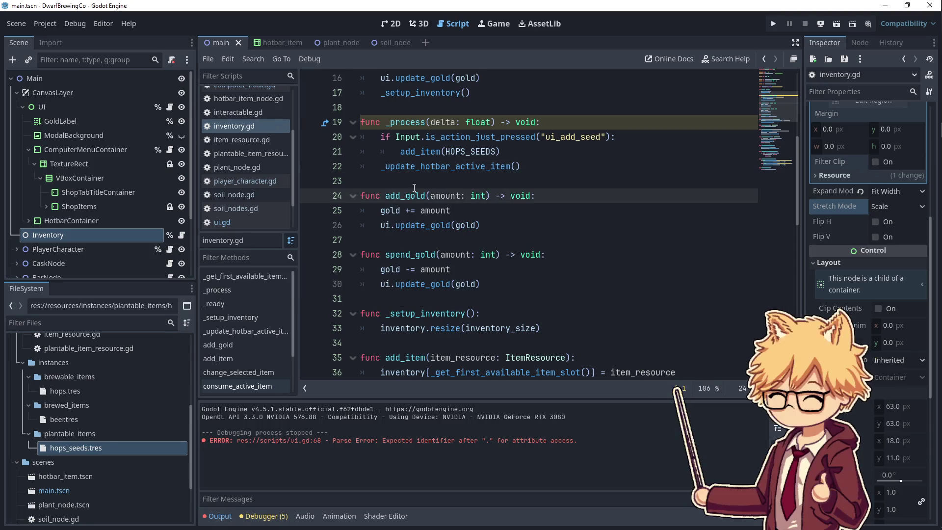
{"action": "left_click", "coordinate": [415, 188]}
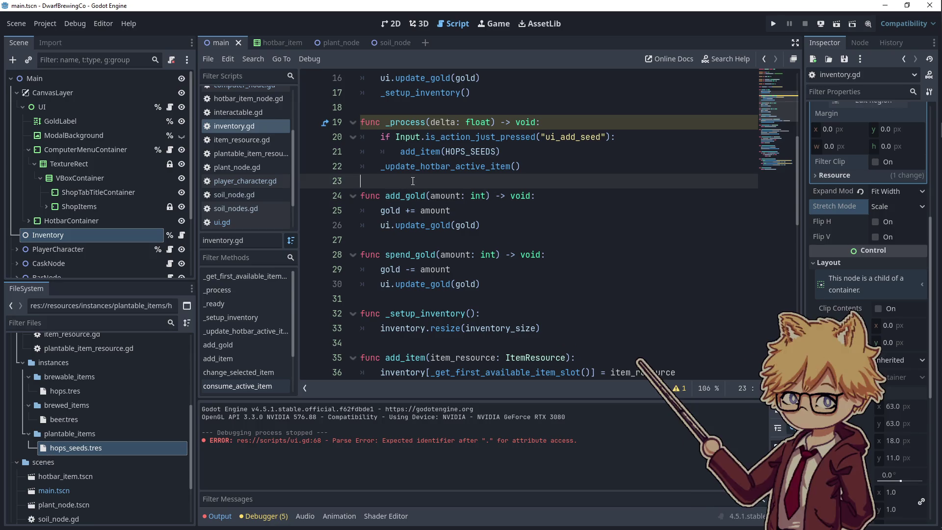
{"action": "left_click", "coordinate": [770, 27]}
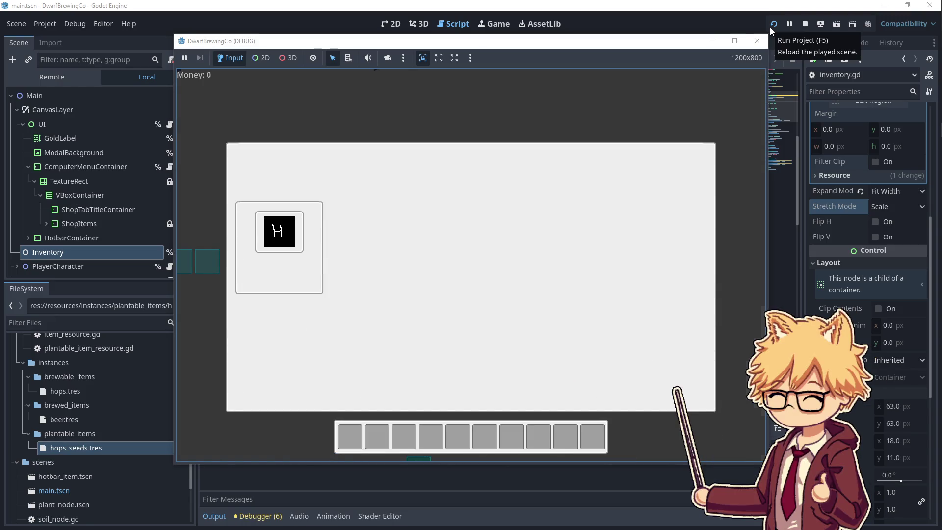
Step: Restart the running game and walk the player across the farm toward the bar
{"action": "left_click", "coordinate": [770, 27]}
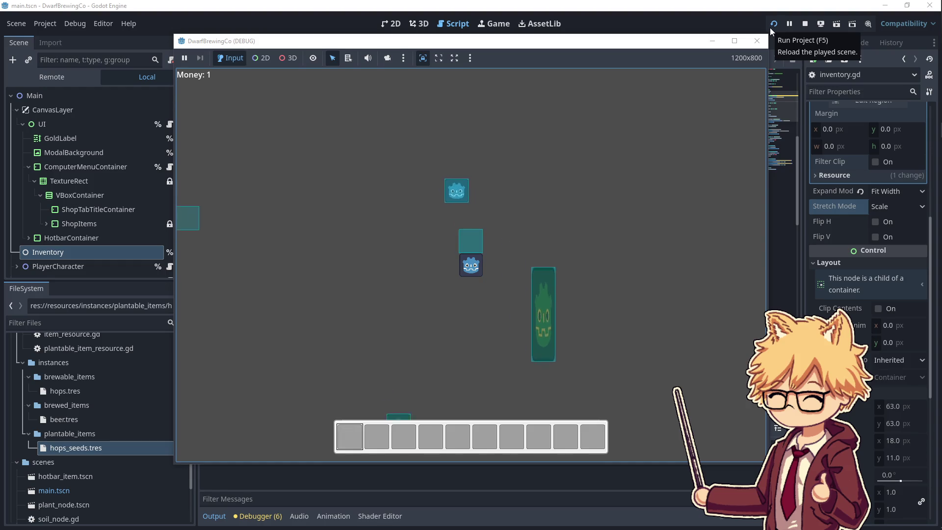
{"action": "key", "text": "e"}
{"action": "key", "text": "e"}
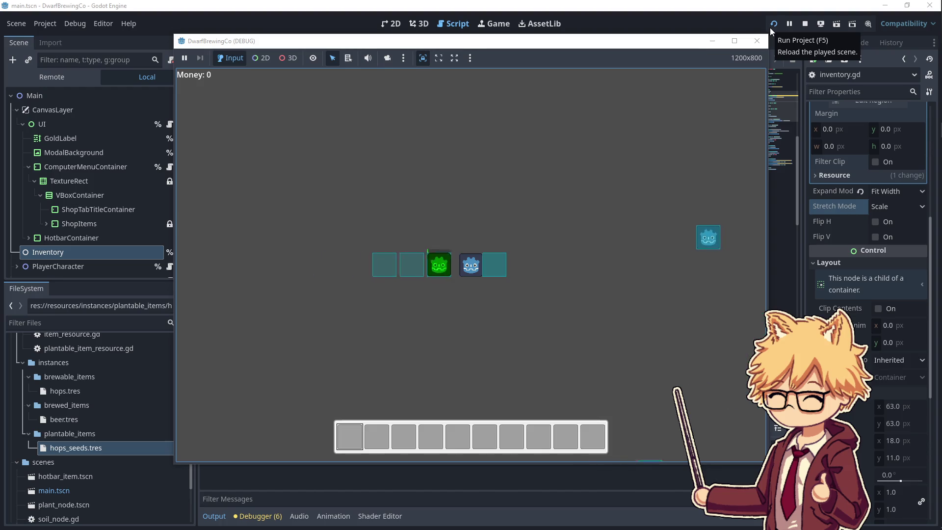
{"action": "key", "text": "s"}
{"action": "key", "text": "d"}
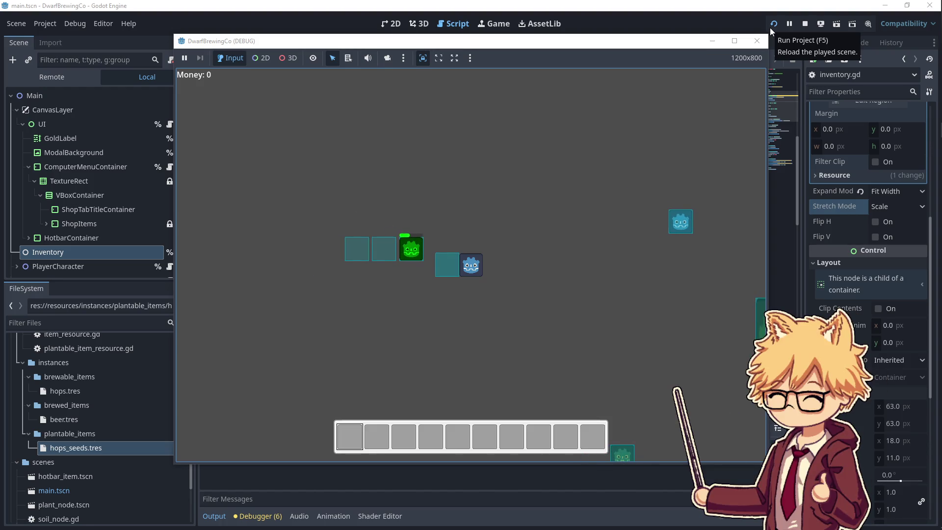
{"action": "key", "text": "w"}
{"action": "key", "text": "d"}
{"action": "key", "text": "a"}
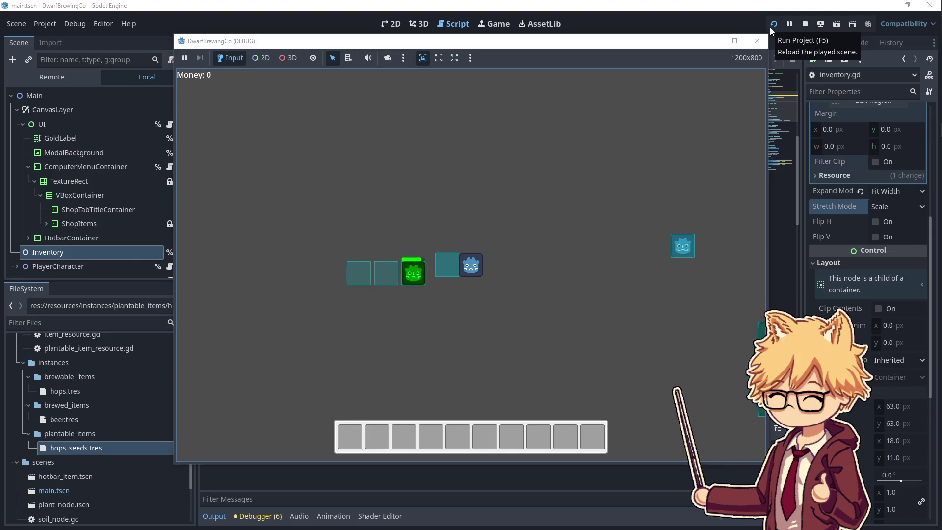
{"action": "key", "text": "s"}
Step: Reach the bar and sell the beer for 1 Money
{"action": "key", "text": "d"}
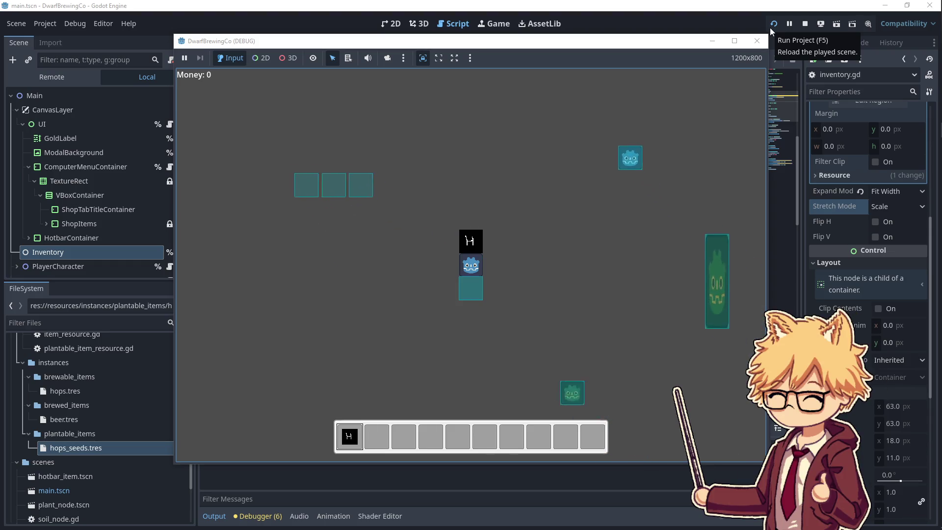
{"action": "key", "text": "w"}
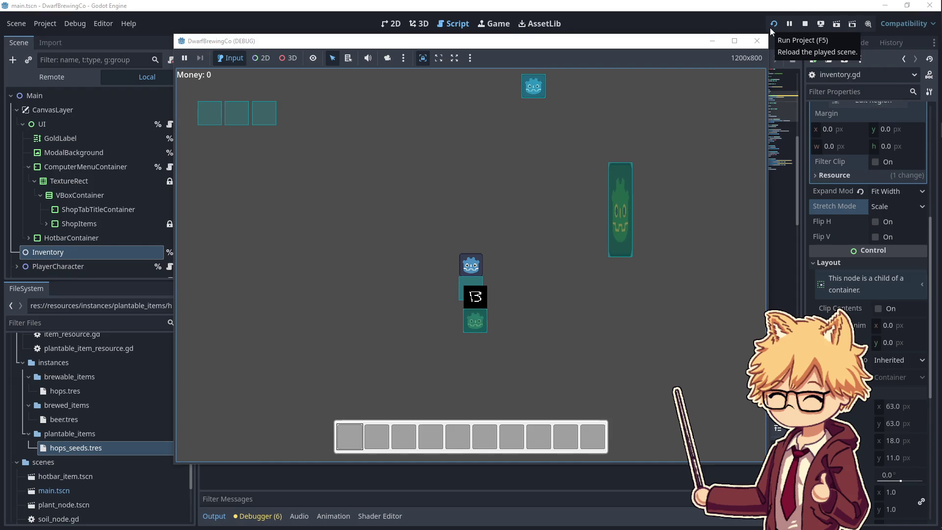
{"action": "key", "text": "s"}
{"action": "key", "text": "d"}
{"action": "key", "text": "w"}
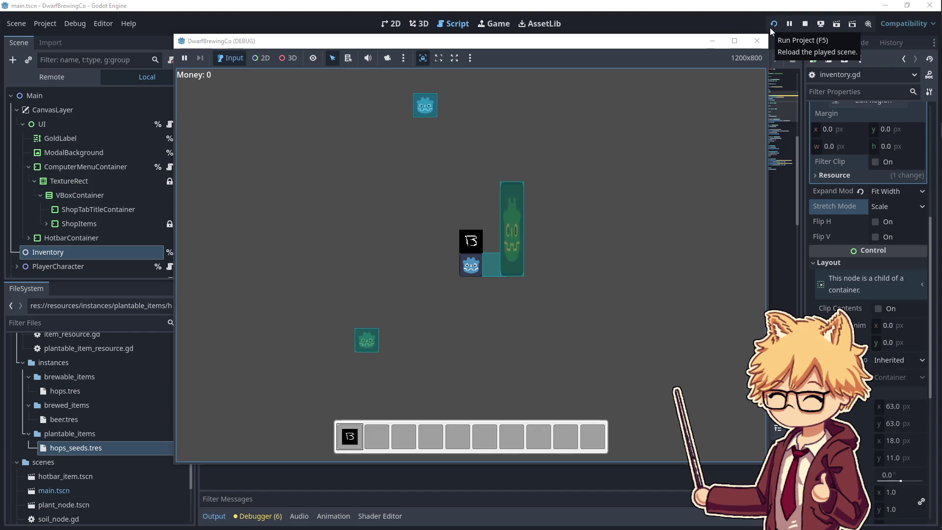
Step: Walk to the shop and buy hop seeds with the 1 Money
{"action": "key", "text": "w"}
{"action": "key", "text": "a"}
{"action": "key", "text": "e"}
{"action": "key", "text": "Return"}
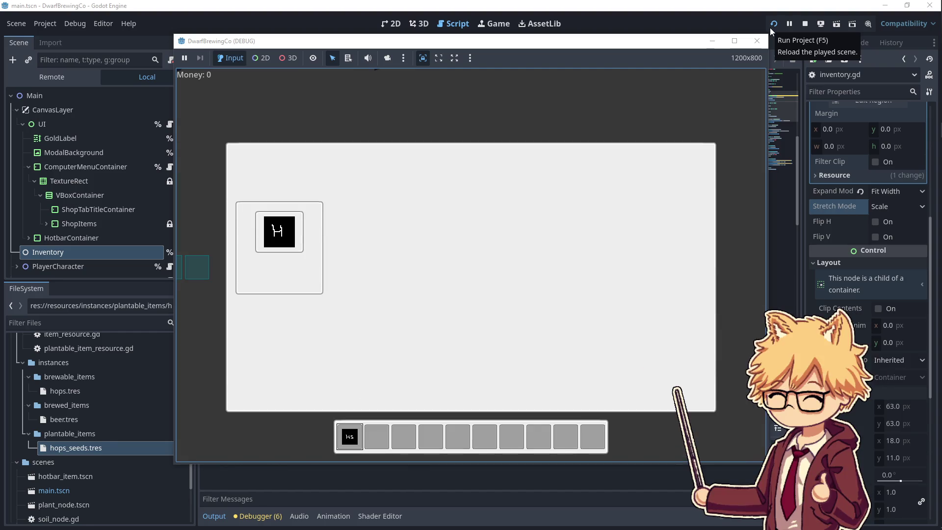
Step: Close the shop, plant the hop seeds on a soil tile, and step away while they grow
{"action": "key", "text": "Escape"}
{"action": "key", "text": "a"}
{"action": "key", "text": "e"}
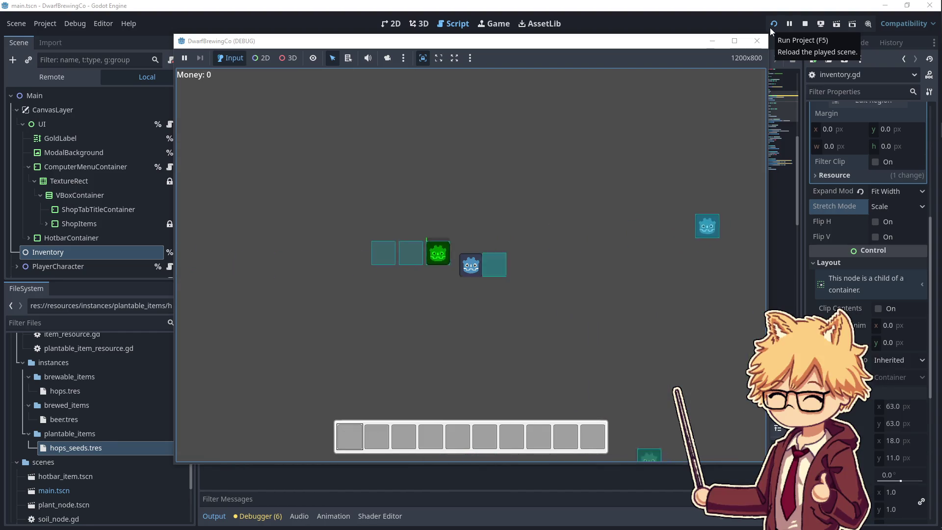
{"action": "key", "text": "s"}
{"action": "key", "text": "d"}
{"action": "key", "text": "s"}
{"action": "key", "text": "d"}
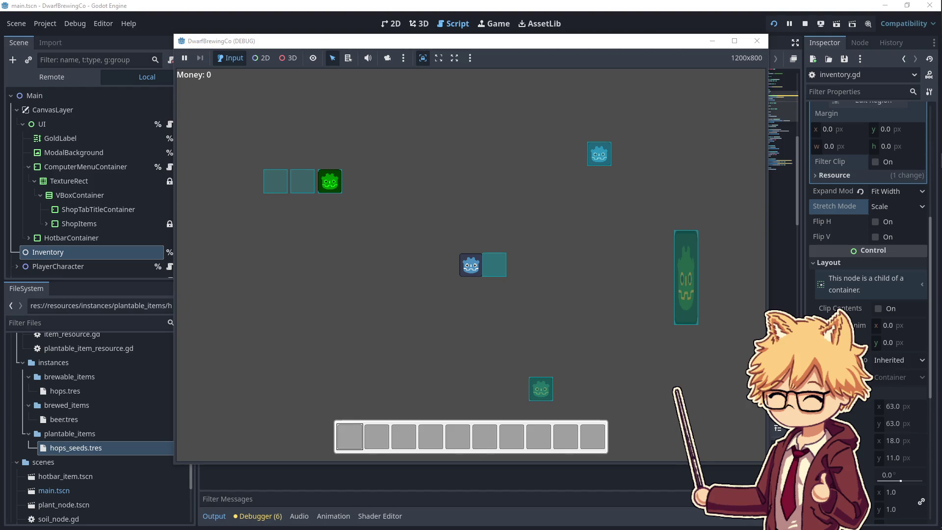
Step: Harvest the grown hops plant and carry the hops off to be brewed
{"action": "key", "text": "w"}
{"action": "key", "text": "a"}
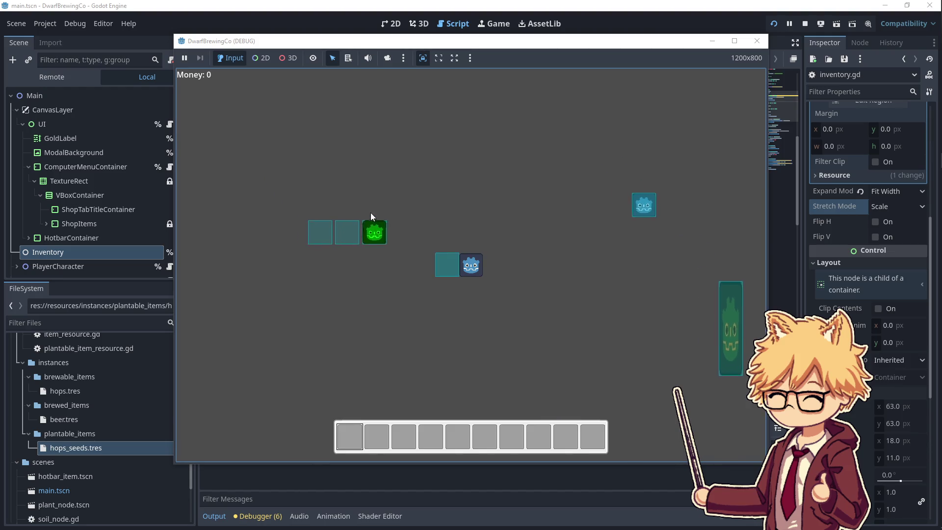
{"action": "key", "text": "e"}
{"action": "key", "text": "s"}
{"action": "key", "text": "d"}
{"action": "key", "text": "s"}
{"action": "key", "text": "d"}
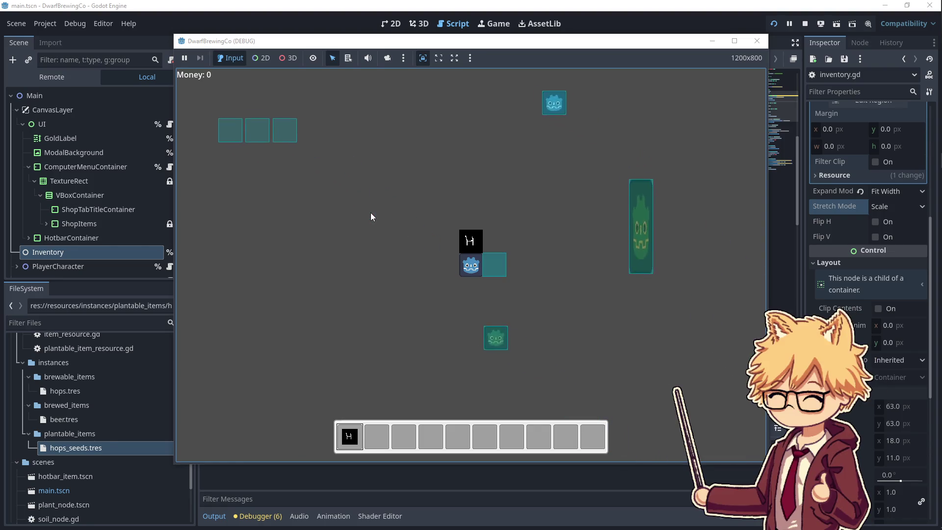
{"action": "key", "text": "e"}
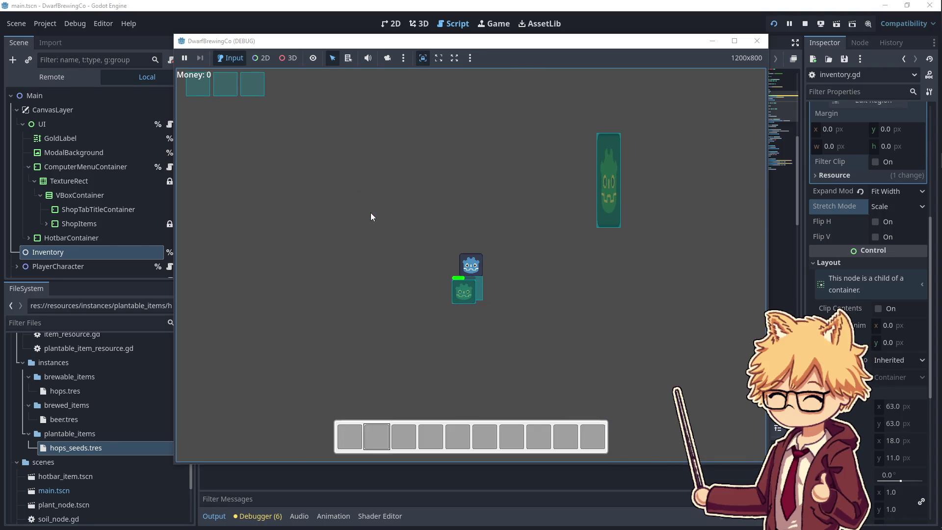
Step: Collect the brewed beer and sell it at the bar for 1 Money
{"action": "key", "text": "1"}
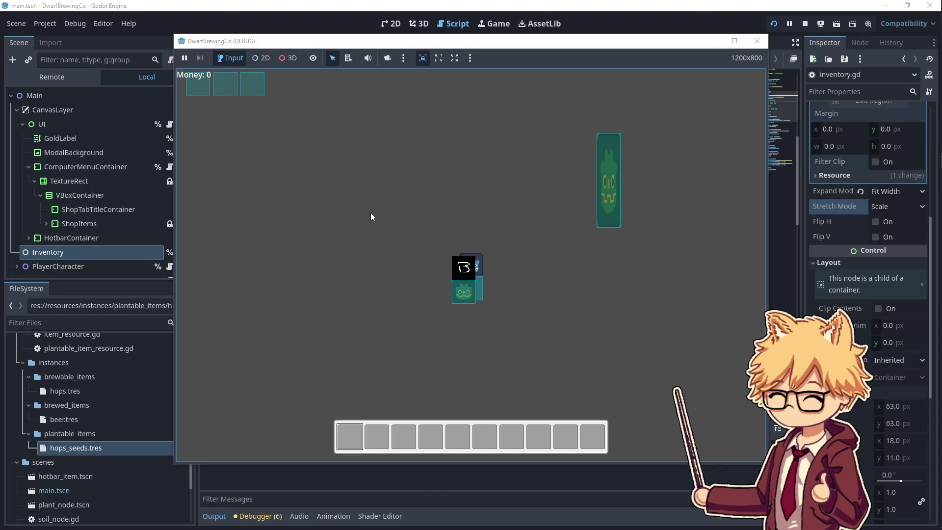
{"action": "key", "text": "w"}
{"action": "key", "text": "d"}
{"action": "key", "text": "w"}
{"action": "key", "text": "d"}
{"action": "key", "text": "e"}
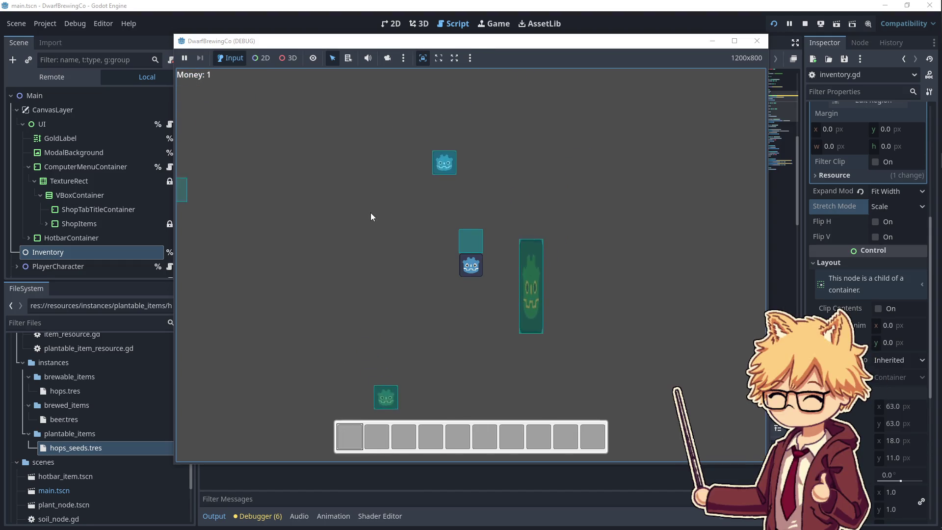
Step: Buy another pack of hop seeds and plant them in the soil
{"action": "key", "text": "e"}
{"action": "key", "text": "a"}
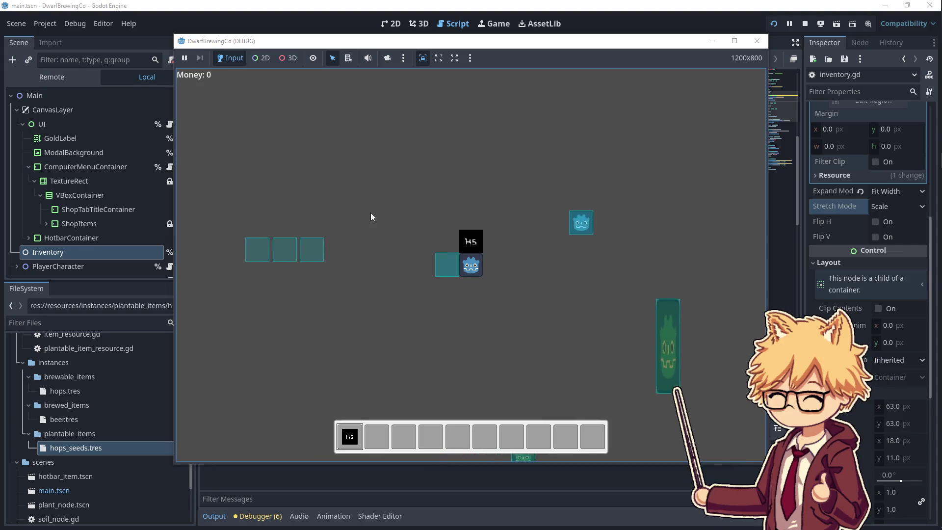
{"action": "key", "text": "e"}
{"action": "key", "text": "s"}
{"action": "key", "text": "d"}
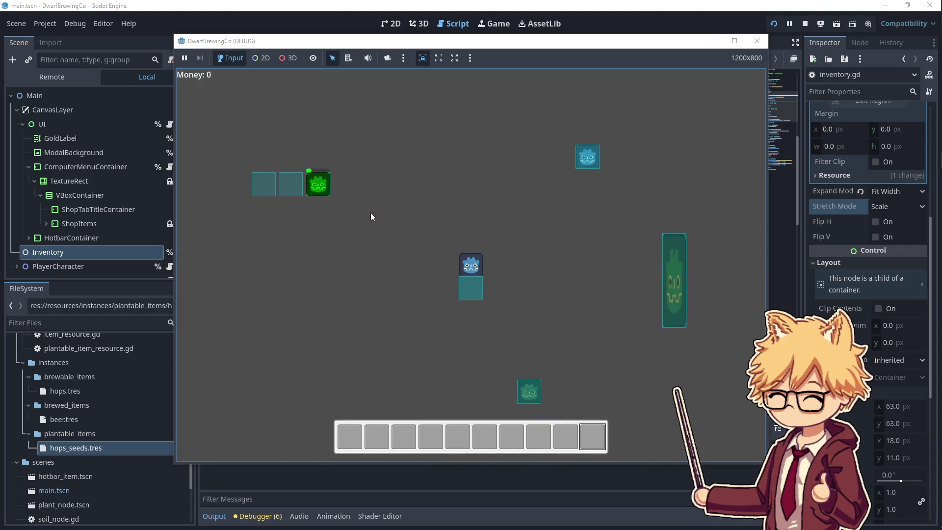
{"action": "key", "text": "9"}
Step: Harvest the grown hops and hand them over for brewing
{"action": "key", "text": "w"}
{"action": "key", "text": "a"}
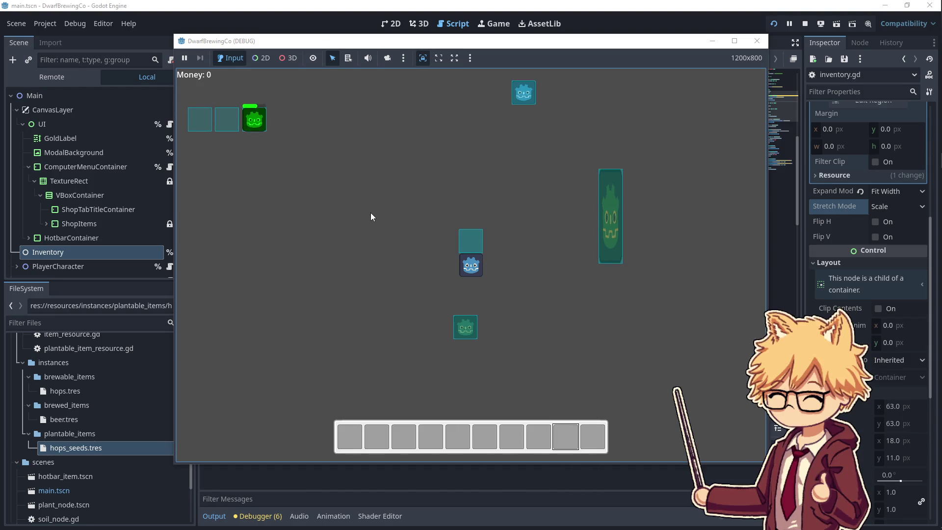
{"action": "key", "text": "s"}
{"action": "key", "text": "d"}
{"action": "key", "text": "e"}
{"action": "key", "text": "s"}
{"action": "key", "text": "d"}
{"action": "key", "text": "w"}
{"action": "key", "text": "1"}
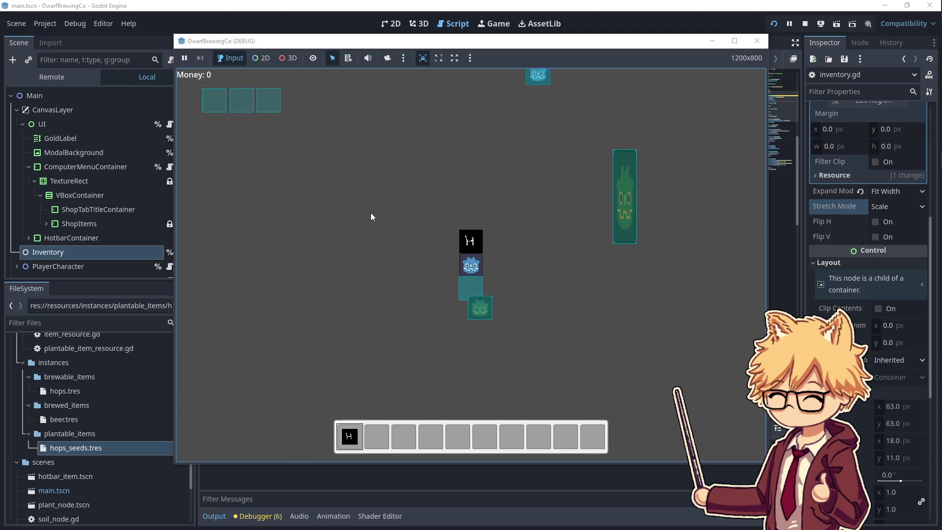
{"action": "key", "text": "e"}
Step: Walk back to the bar and sell the brewed beer
{"action": "key", "text": "w"}
{"action": "key", "text": "d"}
{"action": "key", "text": "a"}
{"action": "key", "text": "s"}
{"action": "key", "text": "s"}
{"action": "key", "text": "d"}
{"action": "key", "text": "e"}
{"action": "key", "text": "w"}
{"action": "key", "text": "d"}
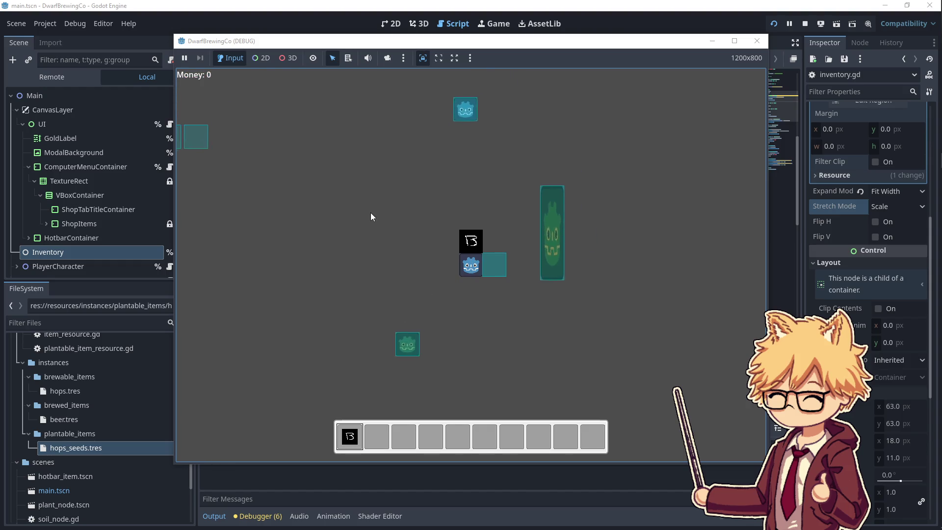
{"action": "key", "text": "e"}
Step: Walk the player past the bar and around the farm
{"action": "key", "text": "a"}
{"action": "key", "text": "s"}
{"action": "key", "text": "w"}
{"action": "key", "text": "d"}
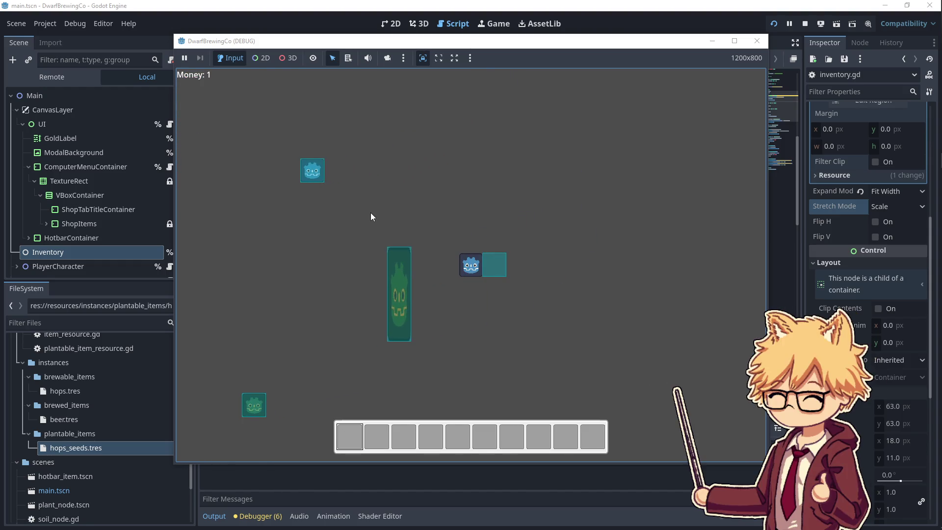
{"action": "key", "text": "a"}
{"action": "key", "text": "a"}
{"action": "key", "text": "d"}
{"action": "key", "text": "w"}
{"action": "key", "text": "a"}
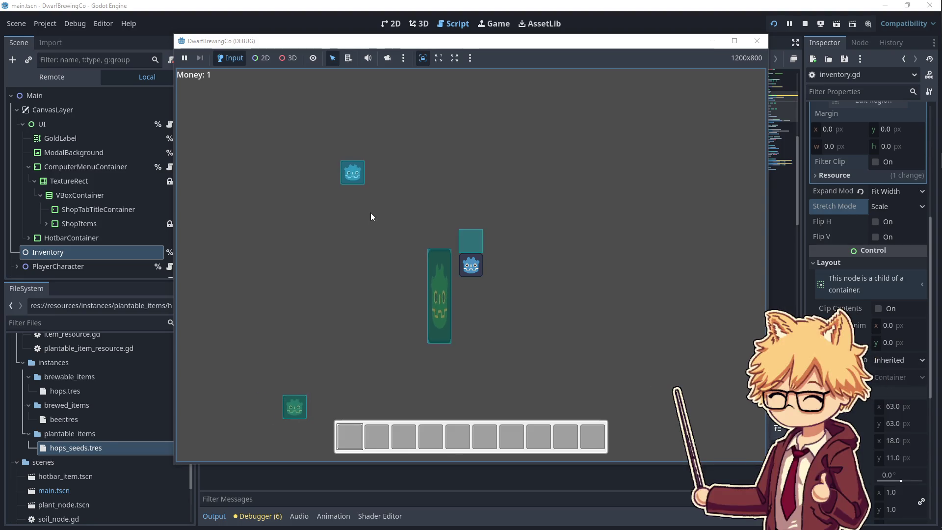
{"action": "key", "text": "a"}
{"action": "key", "text": "s"}
{"action": "key", "text": "d"}
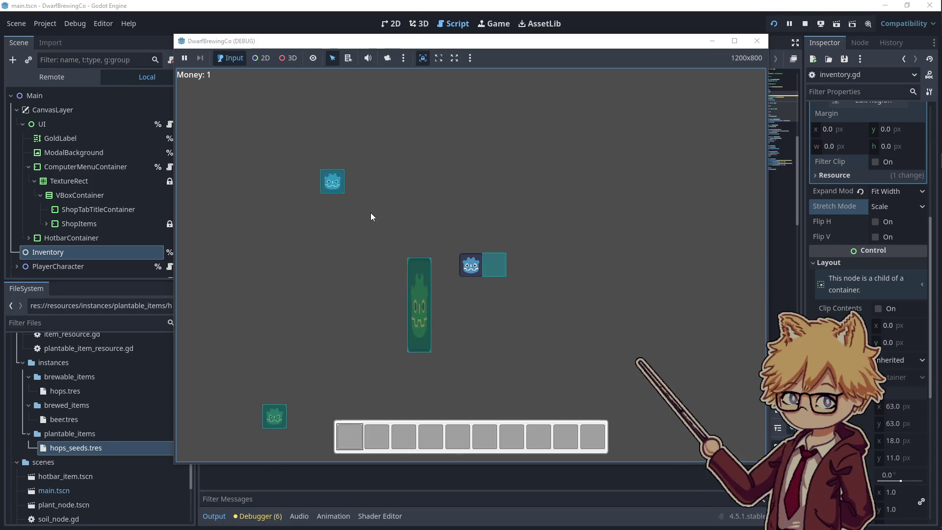
{"action": "key", "text": "s"}
{"action": "key", "text": "a"}
{"action": "key", "text": "a"}
{"action": "key", "text": "s"}
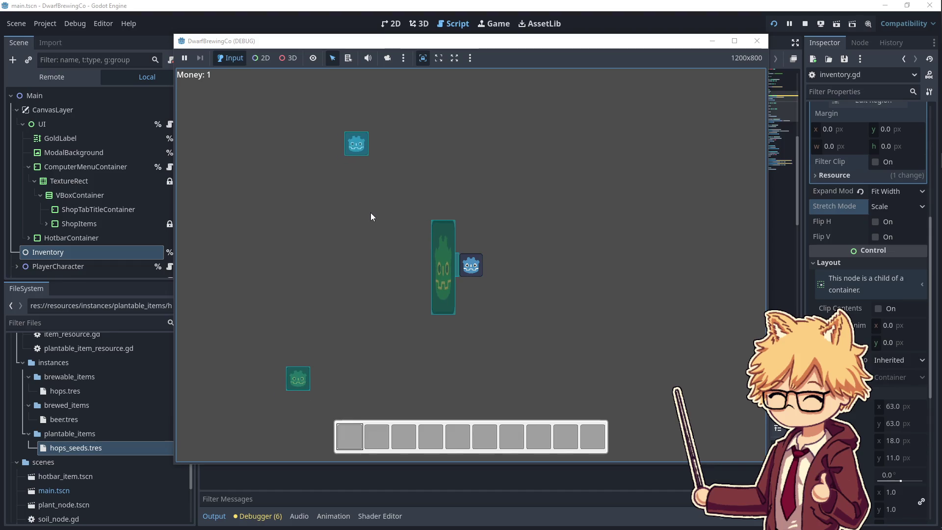
{"action": "key", "text": "d"}
{"action": "key", "text": "w"}
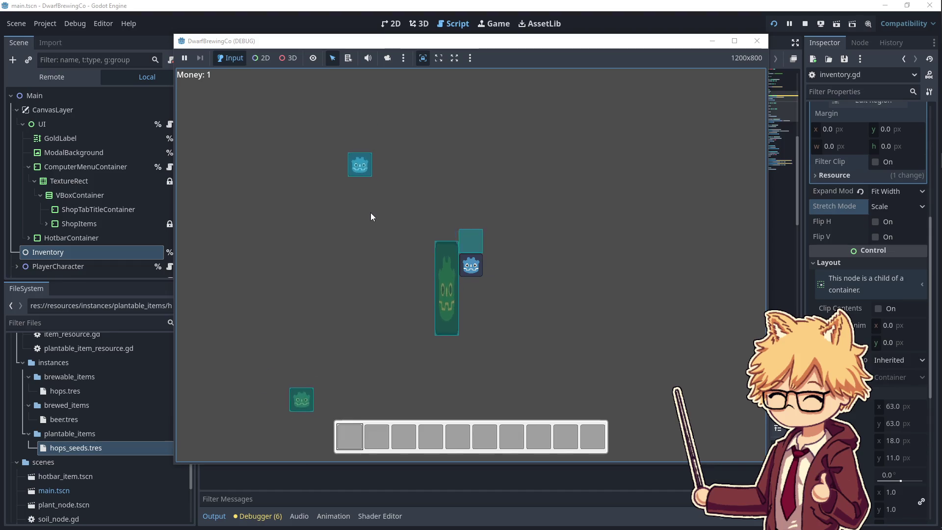
{"action": "key", "text": "a"}
{"action": "key", "text": "w"}
{"action": "key", "text": "a"}
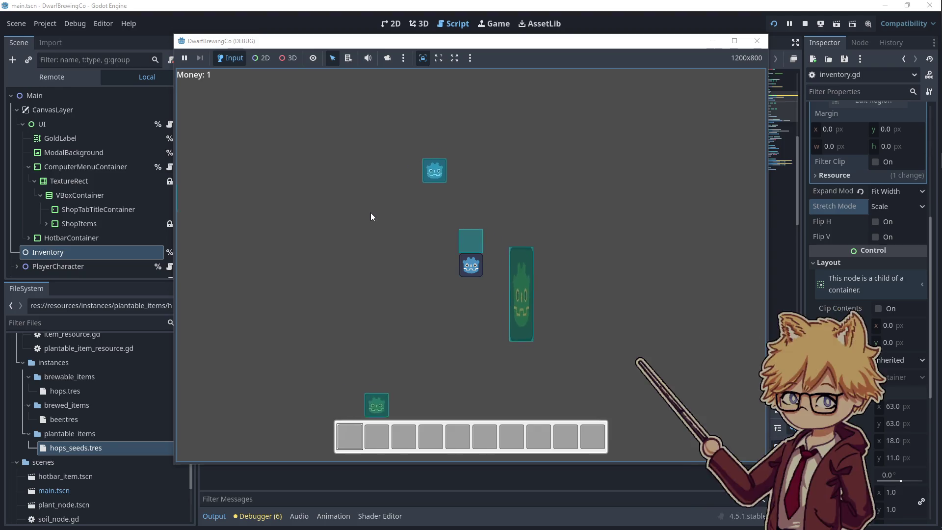
{"action": "key", "text": "d"}
{"action": "key", "text": "s"}
{"action": "key", "text": "a"}
{"action": "key", "text": "w"}
{"action": "key", "text": "d"}
{"action": "key", "text": "d"}
{"action": "key", "text": "s"}
{"action": "key", "text": "a"}
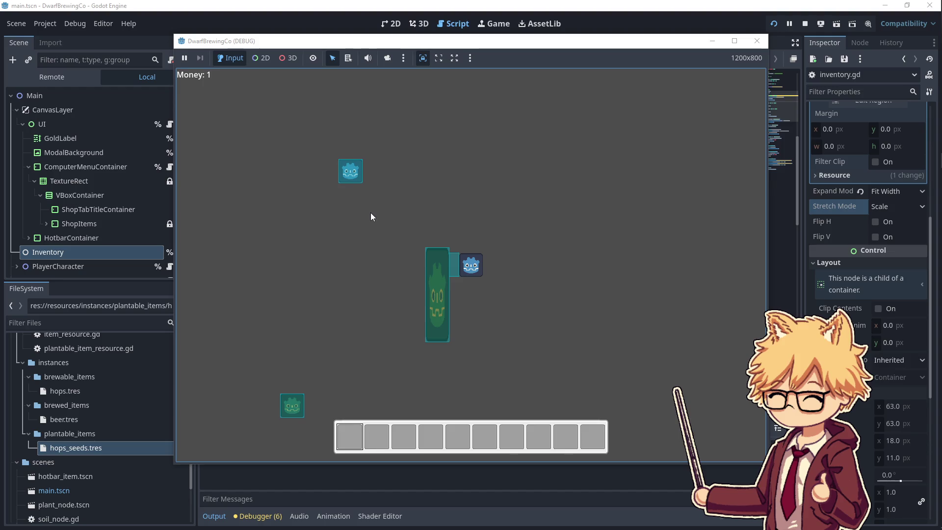
{"action": "key", "text": "w"}
Step: Walk up-left to the shop and buy hop seeds
{"action": "key", "text": "w"}
{"action": "key", "text": "a"}
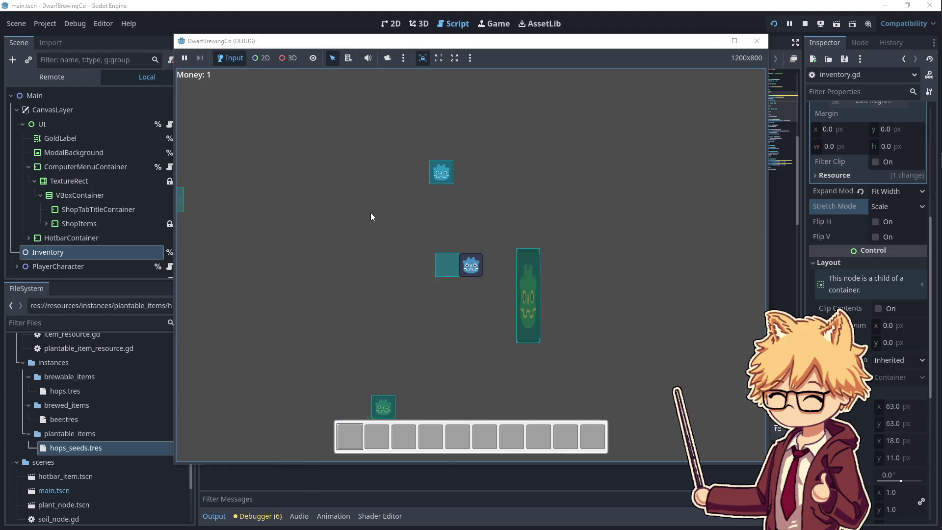
{"action": "key", "text": "w"}
{"action": "key", "text": "w"}
{"action": "key", "text": "a"}
{"action": "key", "text": "i"}
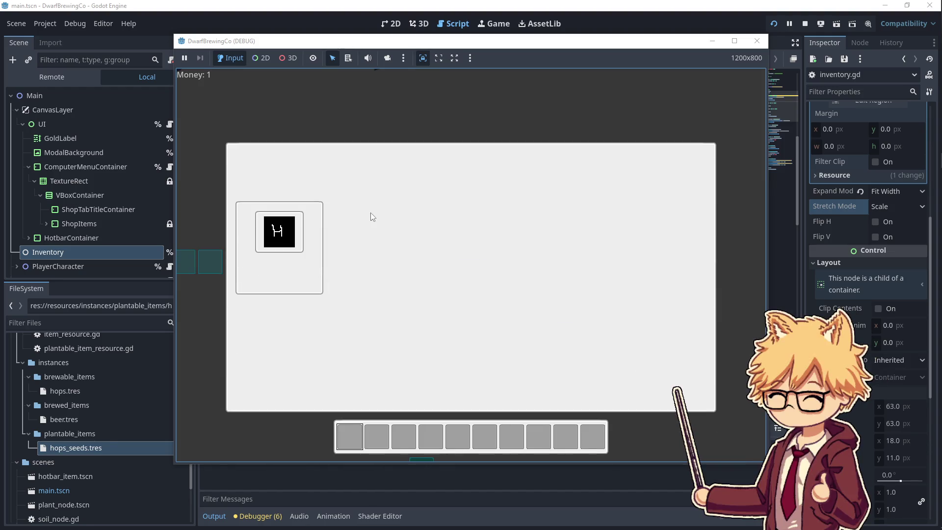
{"action": "key", "text": "i"}
{"action": "key", "text": "a"}
{"action": "key", "text": "w"}
{"action": "key", "text": "d"}
{"action": "key", "text": "d"}
{"action": "key", "text": "e"}
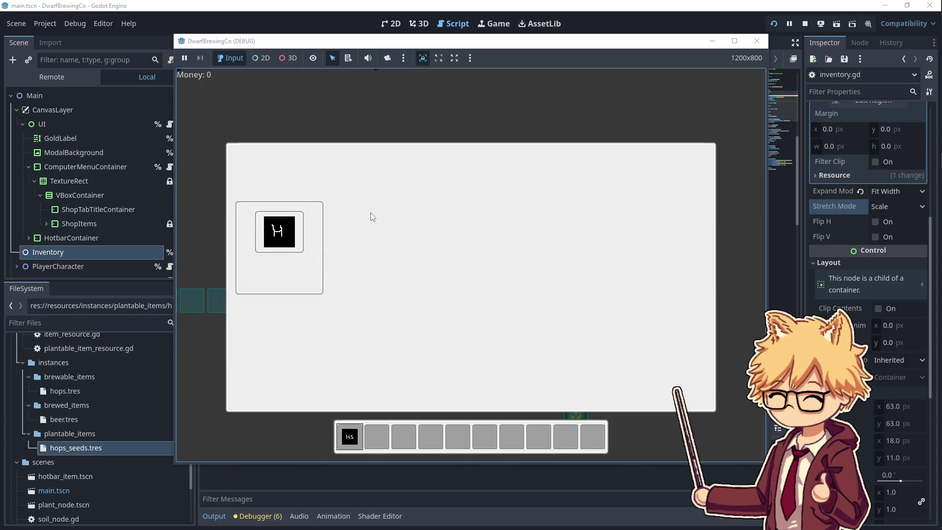
{"action": "key", "text": "e"}
Step: Plant the hop seeds in the soil, then harvest the grown sprout
{"action": "key", "text": "a"}
{"action": "key", "text": "s"}
{"action": "key", "text": "e"}
{"action": "key", "text": "d"}
{"action": "key", "text": "w"}
{"action": "key", "text": "d"}
{"action": "key", "text": "a"}
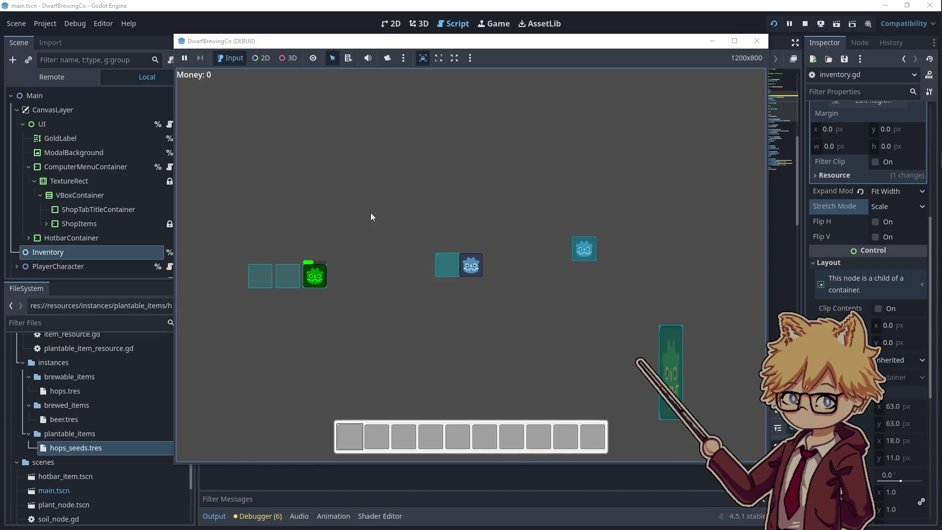
{"action": "key", "text": "a"}
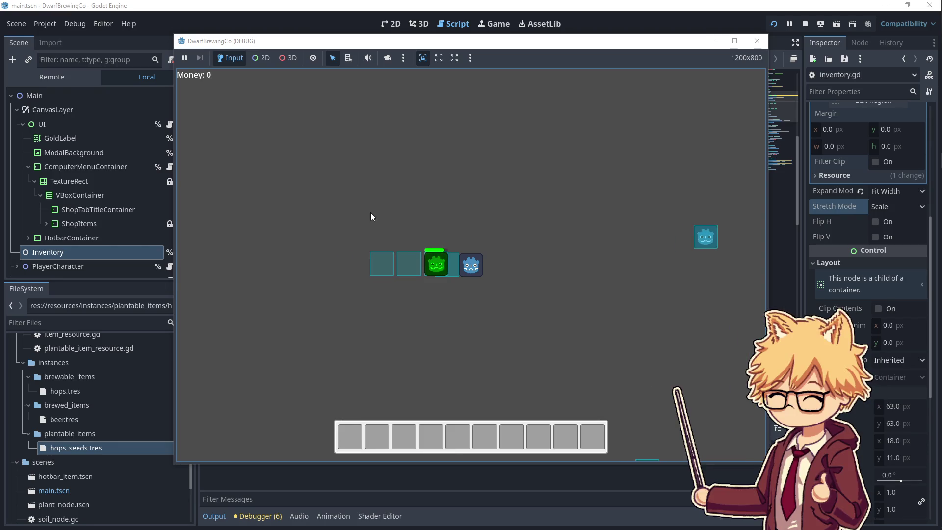
{"action": "key", "text": "e"}
{"action": "key", "text": "d"}
{"action": "key", "text": "s"}
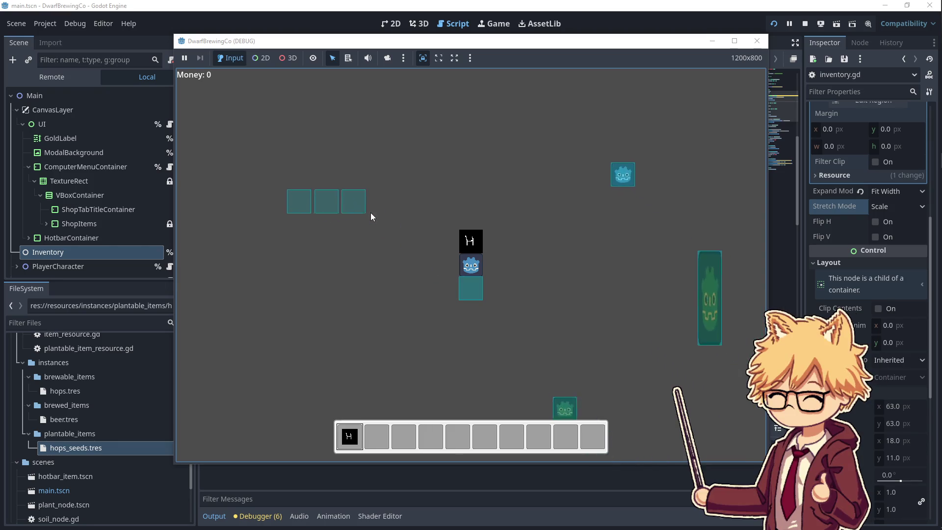
Step: Plant seeds in another plot and harvest the new hops plant
{"action": "key", "text": "d"}
{"action": "key", "text": "s"}
{"action": "key", "text": "e"}
{"action": "key", "text": "a"}
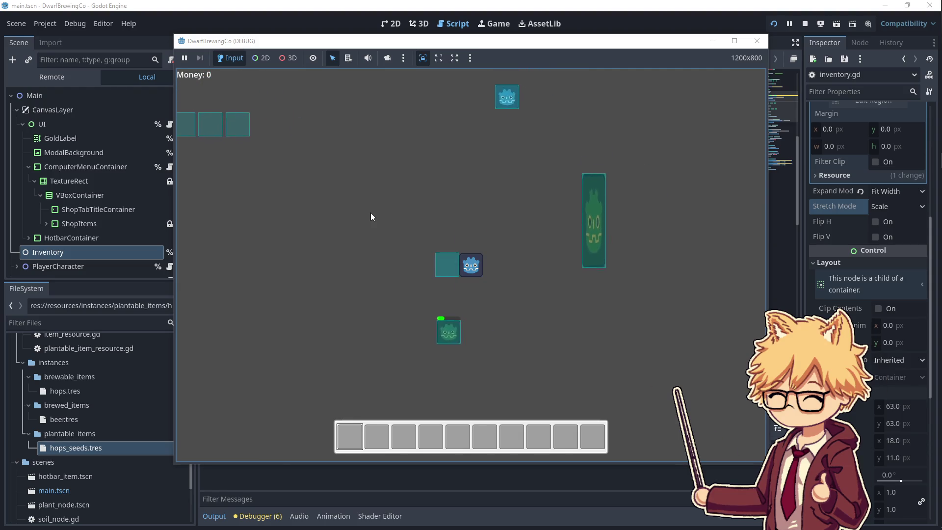
{"action": "key", "text": "d"}
{"action": "key", "text": "a"}
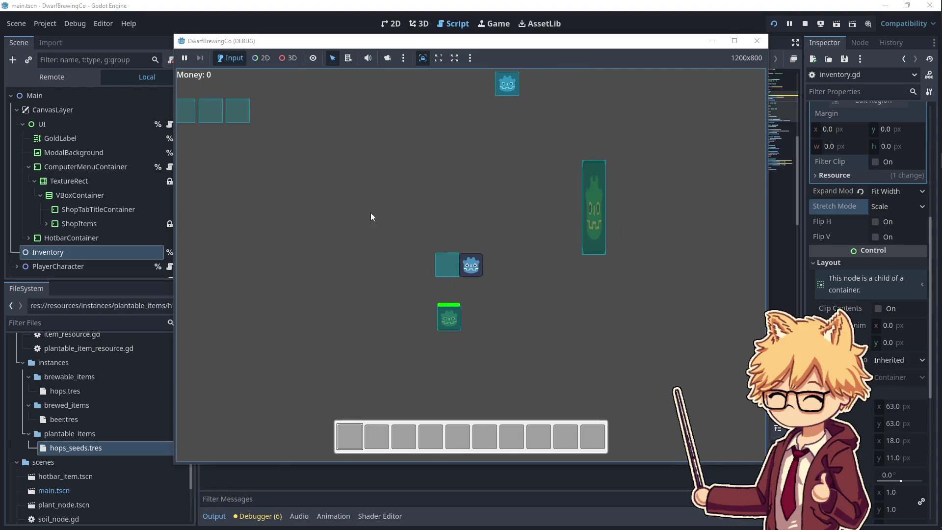
{"action": "key", "text": "s"}
{"action": "key", "text": "e"}
{"action": "key", "text": "d"}
{"action": "key", "text": "w"}
Step: Sell the hops at the bar for gold and buy a hop seed from the computer shop
{"action": "key", "text": "a"}
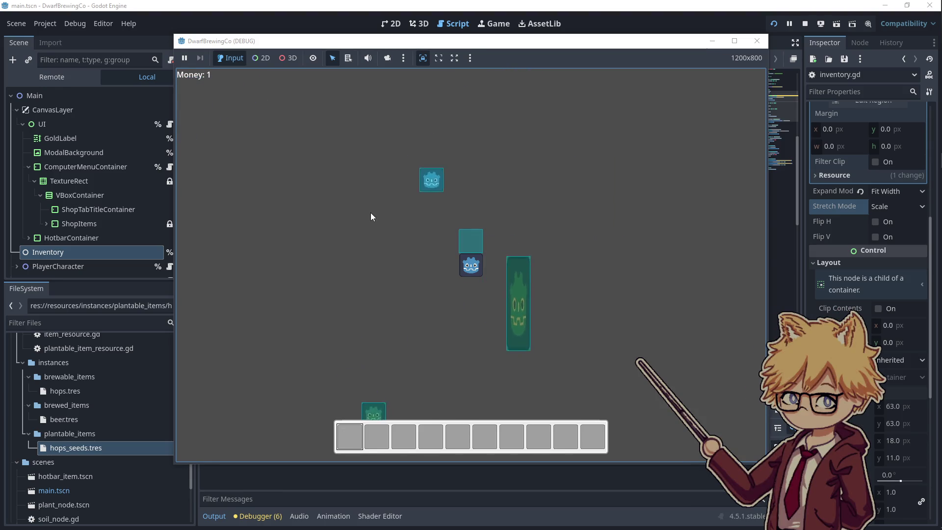
{"action": "key", "text": "e"}
{"action": "key", "text": "e"}
{"action": "key", "text": "s"}
{"action": "key", "text": "a"}
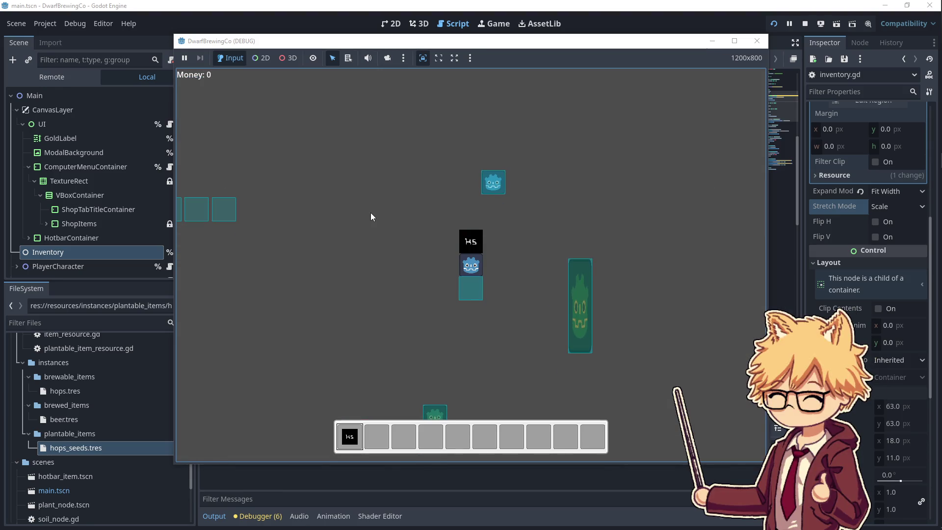
Step: Stop the game, change add_gold(1) to add_gold(2) in bar_node.gd, and rerun the project
{"action": "left_click", "coordinate": [757, 41]}
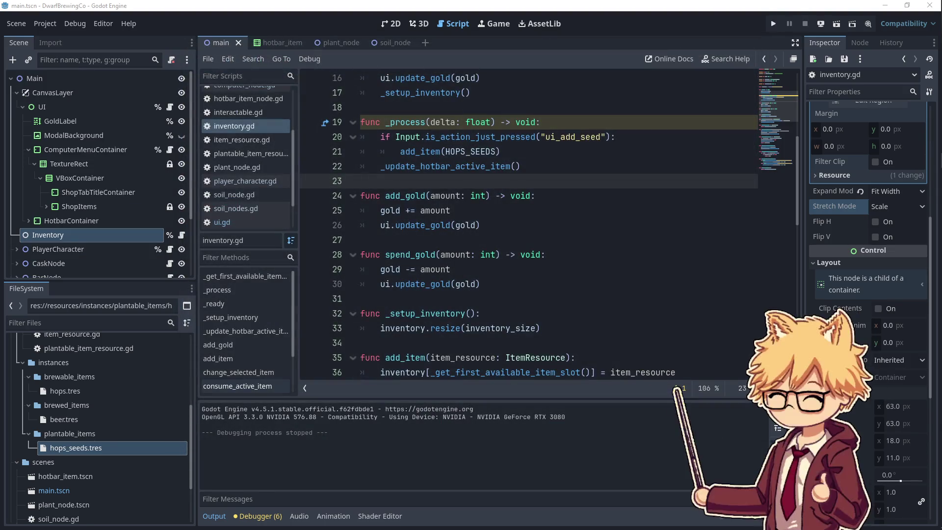
{"action": "scroll", "coordinate": [167, 210], "scroll_direction": "down", "scroll_amount": 3}
{"action": "left_click", "coordinate": [170, 202]}
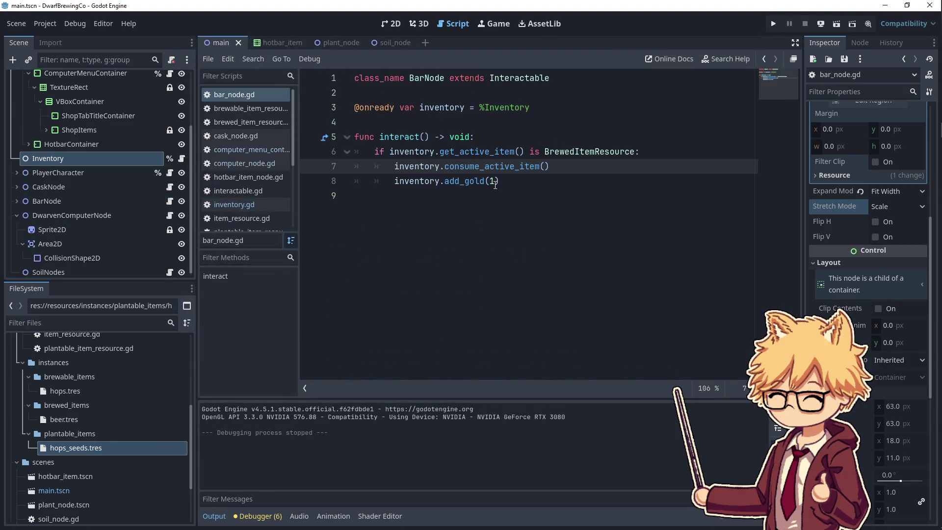
{"action": "double_click", "coordinate": [493, 181]}
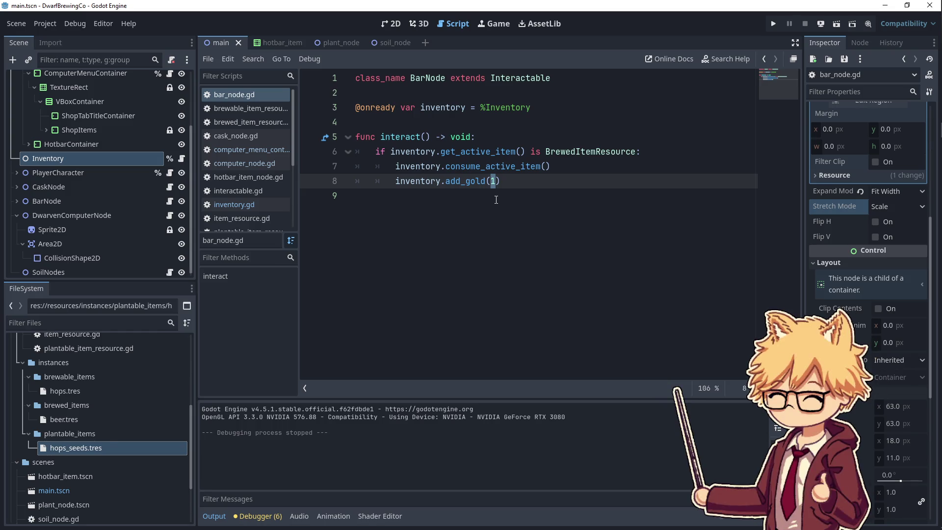
{"action": "type", "text": "2"}
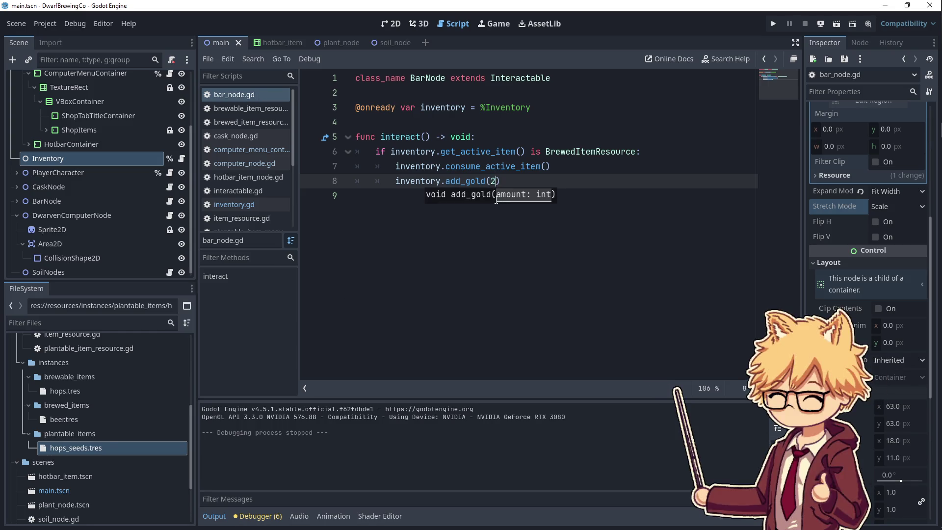
{"action": "left_click", "coordinate": [773, 25]}
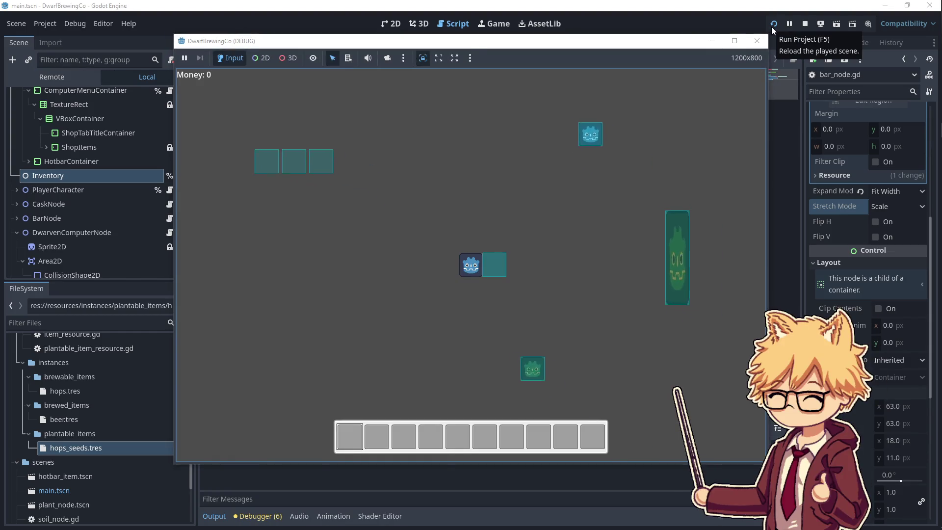
Step: Walk up-left with a hop seed in hand and plant it on a tile
{"action": "key", "text": "a"}
{"action": "key", "text": "s"}
{"action": "key", "text": "w"}
{"action": "key", "text": "a"}
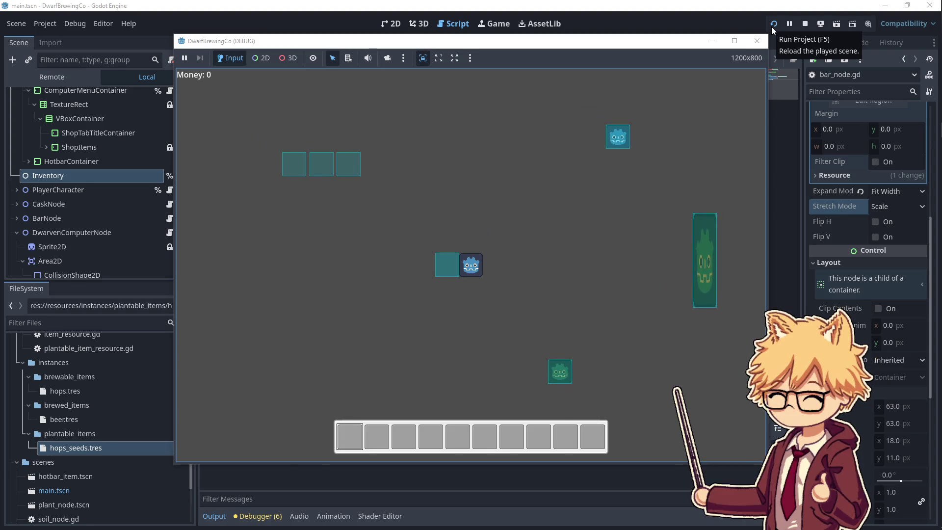
{"action": "key", "text": "w"}
{"action": "key", "text": "a"}
{"action": "key", "text": "e"}
{"action": "key", "text": "w"}
{"action": "key", "text": "d"}
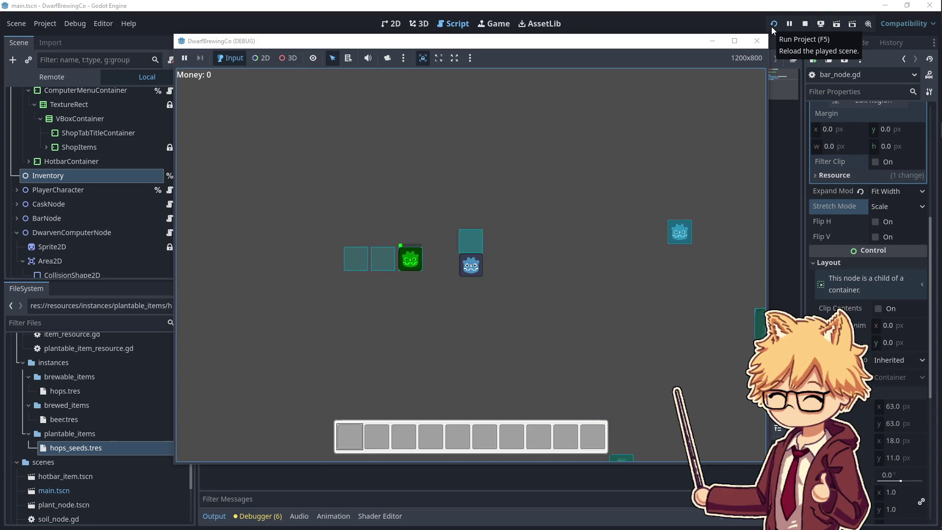
Step: Move down-left and plant the held hop seed below the player
{"action": "key", "text": "s"}
{"action": "key", "text": "a"}
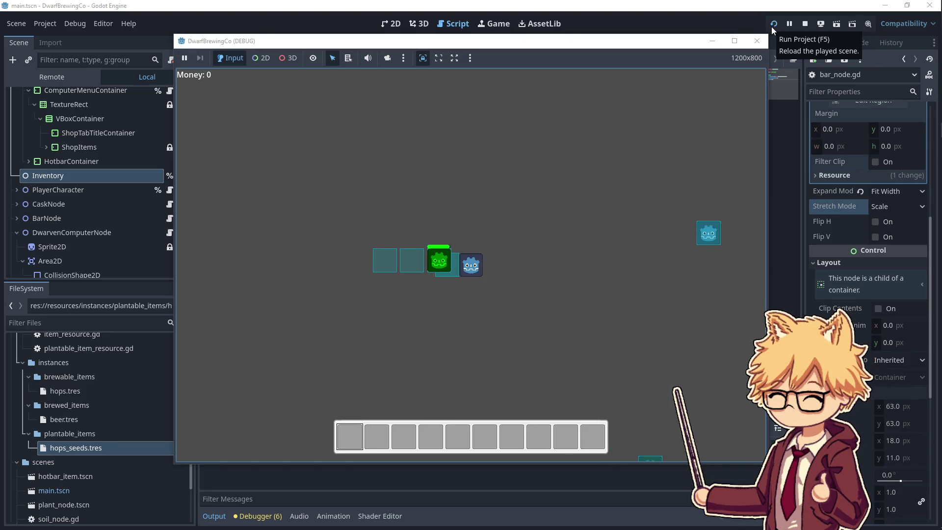
{"action": "key", "text": "s"}
{"action": "key", "text": "d"}
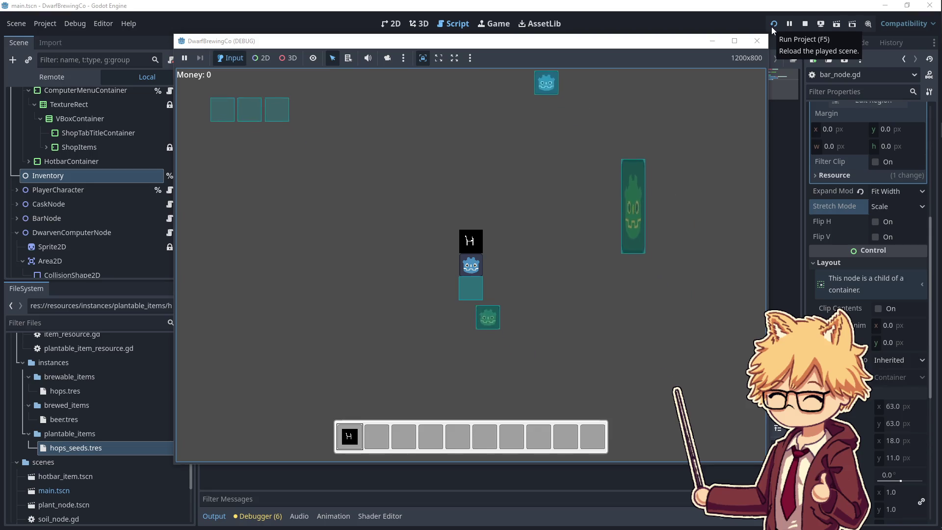
{"action": "key", "text": "e"}
Step: Walk around to the grown hops plant and harvest it
{"action": "key", "text": "w"}
{"action": "key", "text": "a"}
{"action": "key", "text": "s"}
{"action": "key", "text": "d"}
{"action": "key", "text": "w"}
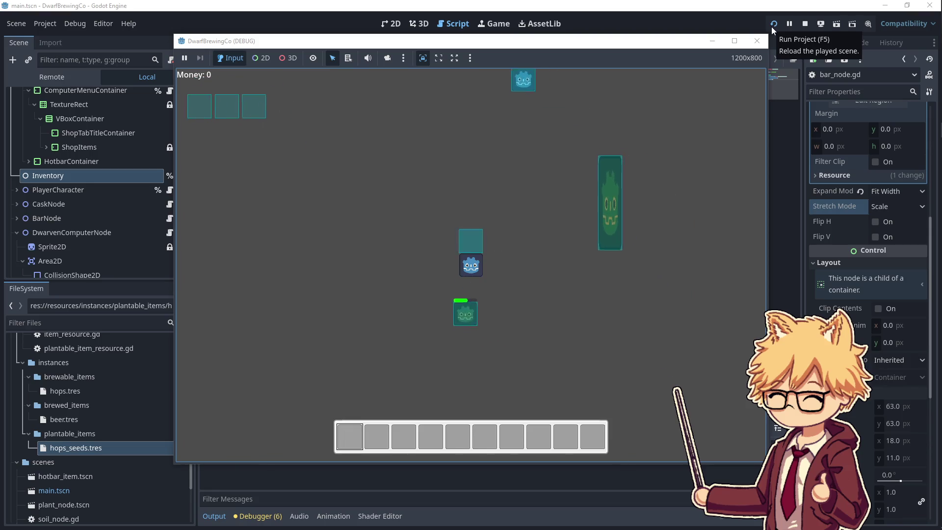
{"action": "key", "text": "a"}
{"action": "key", "text": "w"}
{"action": "key", "text": "e"}
{"action": "key", "text": "d"}
{"action": "key", "text": "w"}
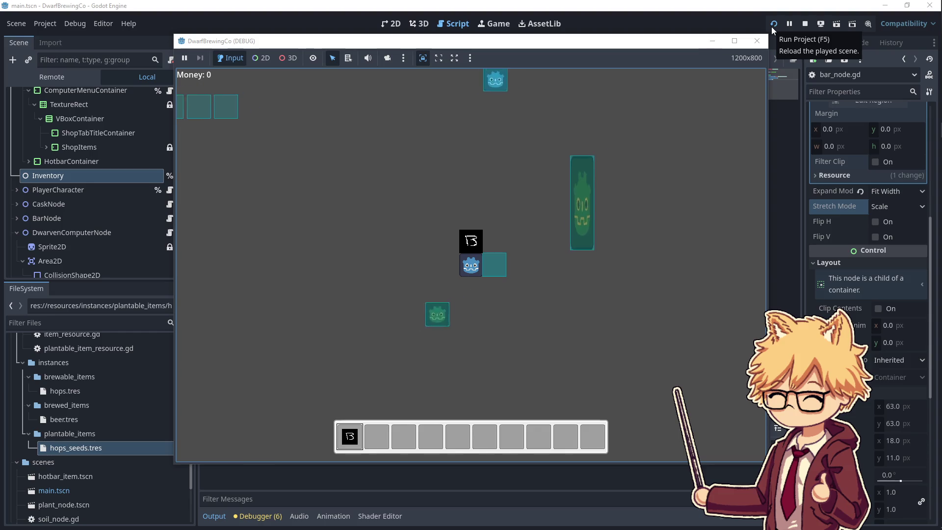
Step: Sell the harvested hops at the bar for 2 gold
{"action": "key", "text": "d"}
{"action": "key", "text": "w"}
{"action": "key", "text": "e"}
{"action": "key", "text": "a"}
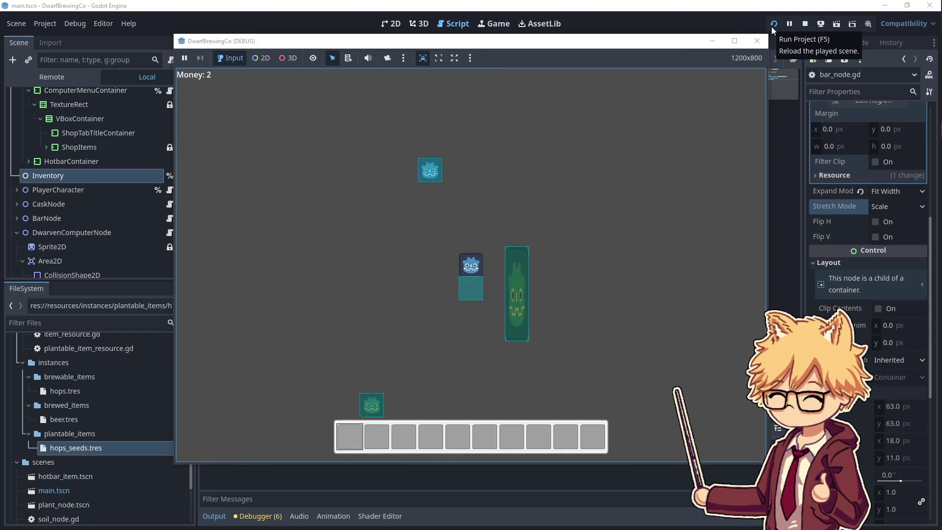
{"action": "key", "text": "d"}
Step: Go to the shop computer and buy two hop seeds with the 2 gold
{"action": "key", "text": "w"}
{"action": "key", "text": "a"}
{"action": "key", "text": "e"}
{"action": "key", "text": "e"}
{"action": "key", "text": "a"}
{"action": "key", "text": "a"}
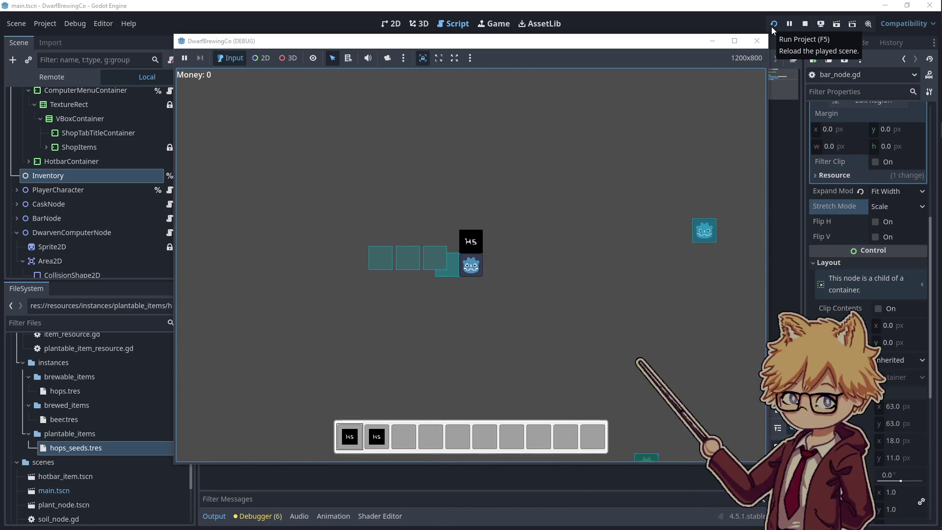
Step: Plant a hop seed, harvest it, replant, then select hotbar slot 1 and walk
{"action": "key", "text": "s"}
{"action": "key", "text": "e"}
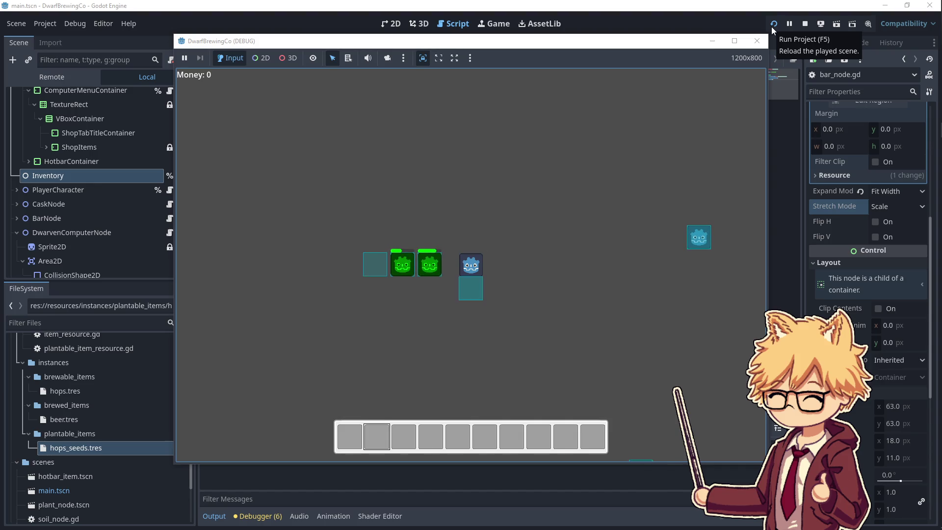
{"action": "key", "text": "e"}
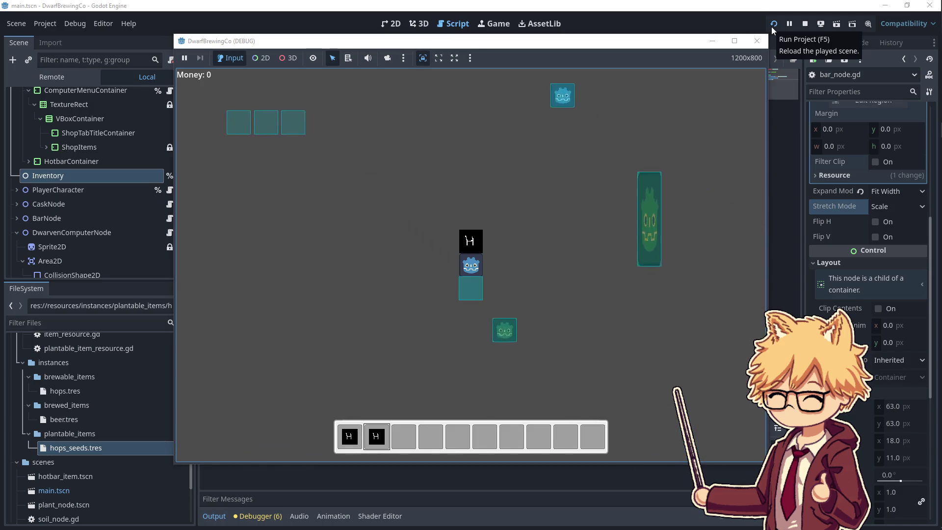
{"action": "key", "text": "e"}
{"action": "key", "text": "1"}
{"action": "key", "text": "w"}
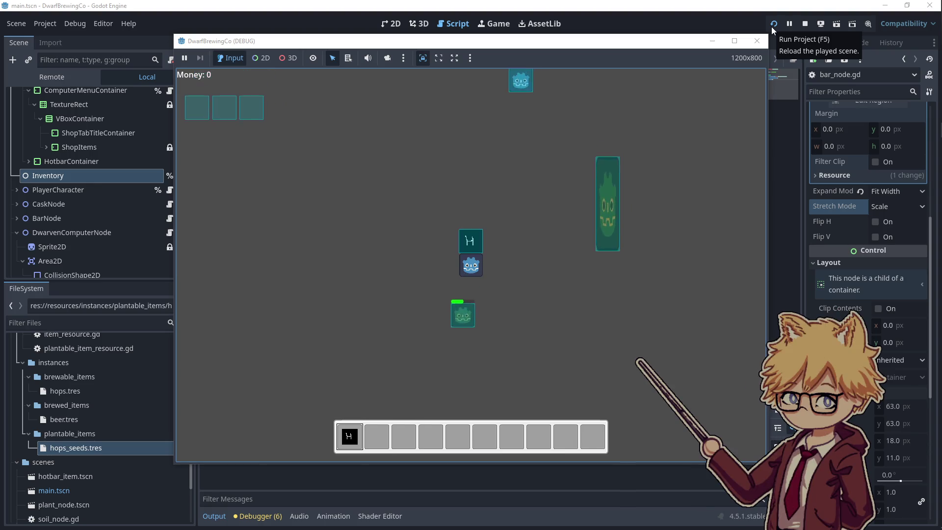
{"action": "key", "text": "s"}
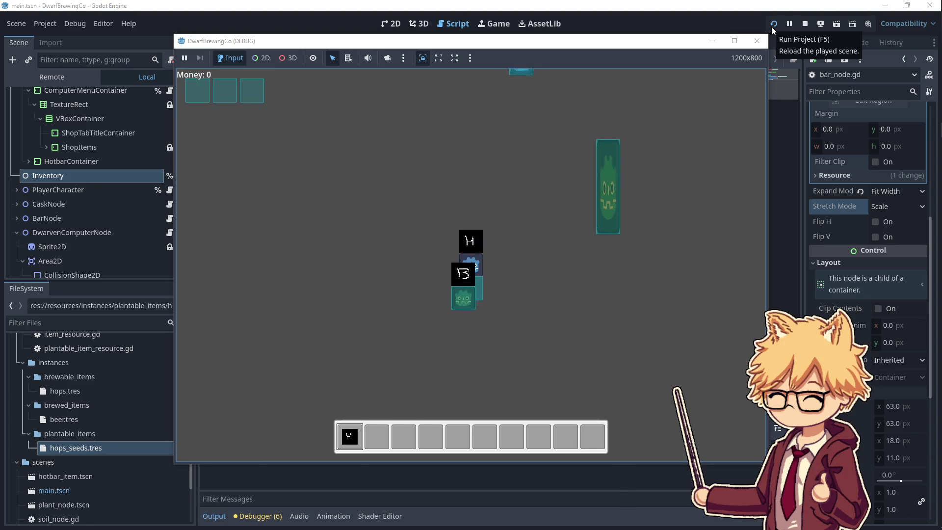
{"action": "key", "text": "w"}
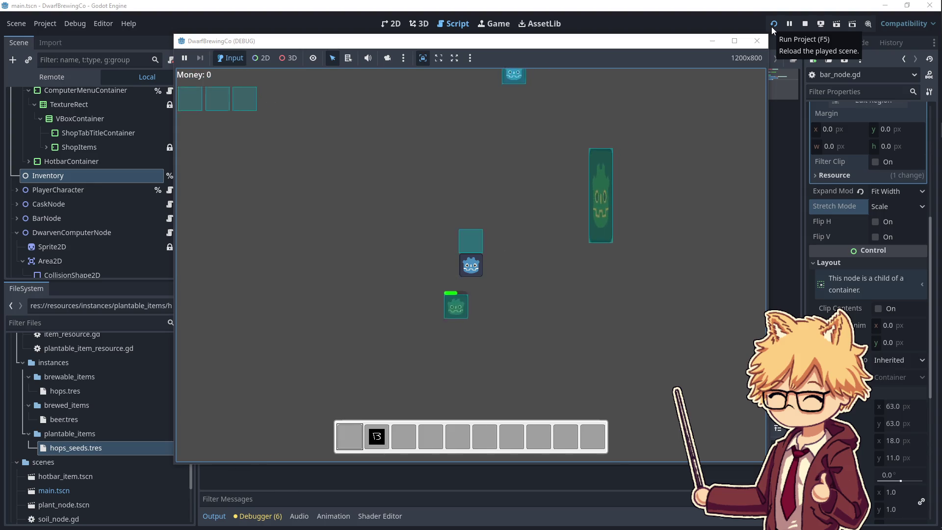
Step: Walk up-right to the bar and sell the hops
{"action": "key", "text": "w"}
{"action": "key", "text": "d"}
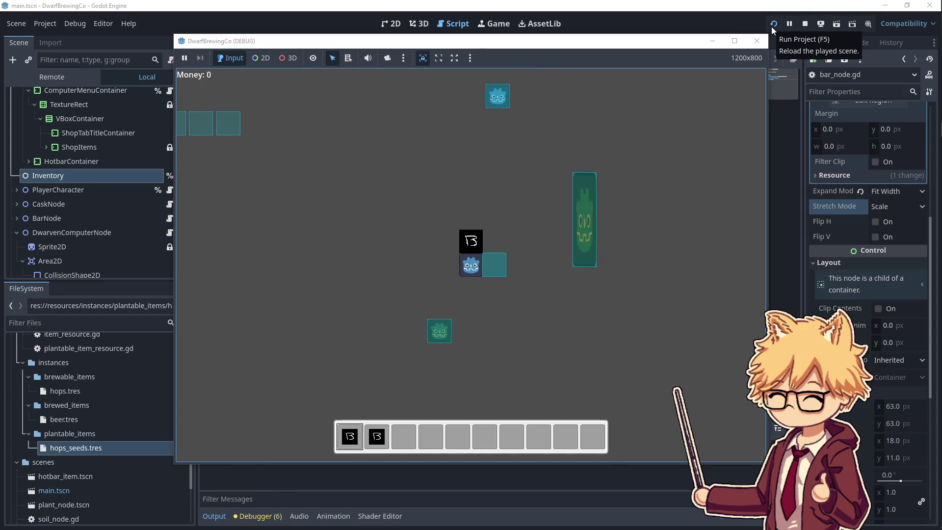
{"action": "key", "text": "w"}
{"action": "key", "text": "d"}
{"action": "key", "text": "e"}
Step: Buy hop seeds at the shop, close it, and select hotbar slot 1
{"action": "key", "text": "w"}
{"action": "key", "text": "a"}
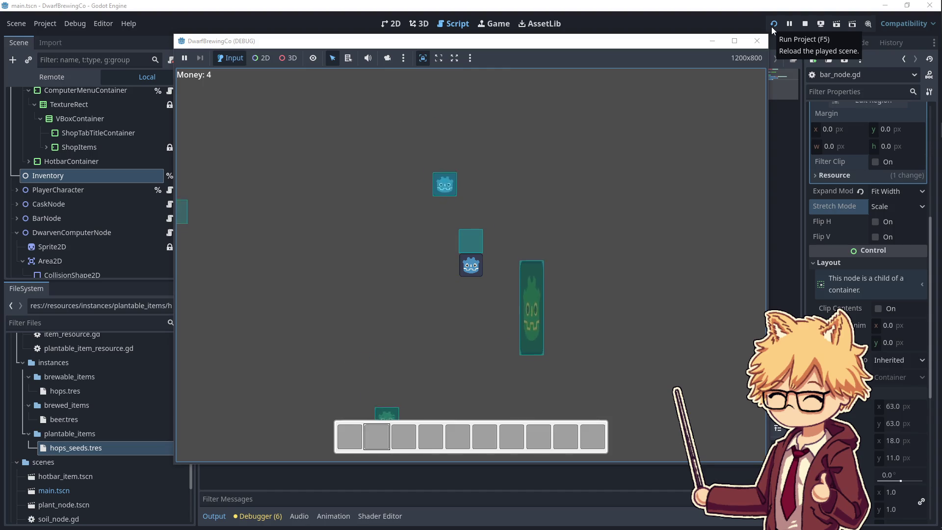
{"action": "key", "text": "d"}
{"action": "key", "text": "e"}
{"action": "key", "text": "e"}
{"action": "key", "text": "e"}
{"action": "key", "text": "w"}
{"action": "key", "text": "a"}
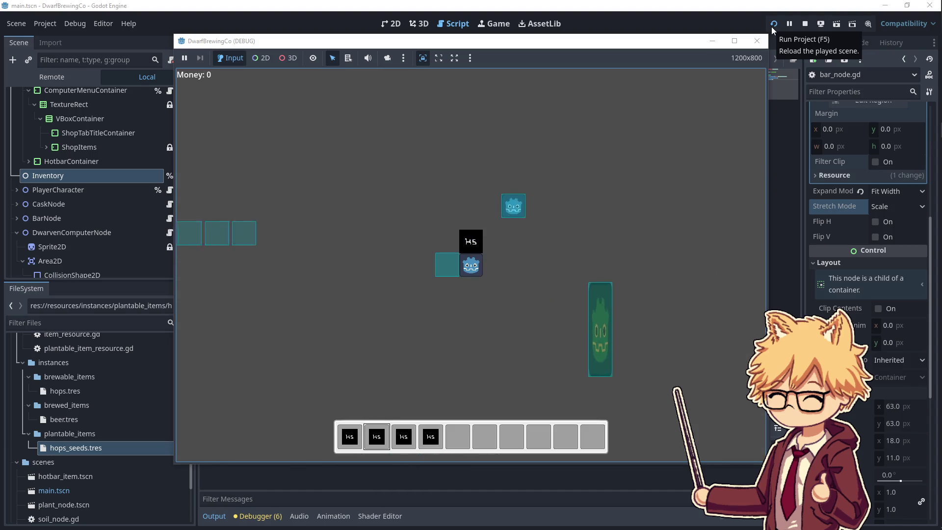
{"action": "key", "text": "1"}
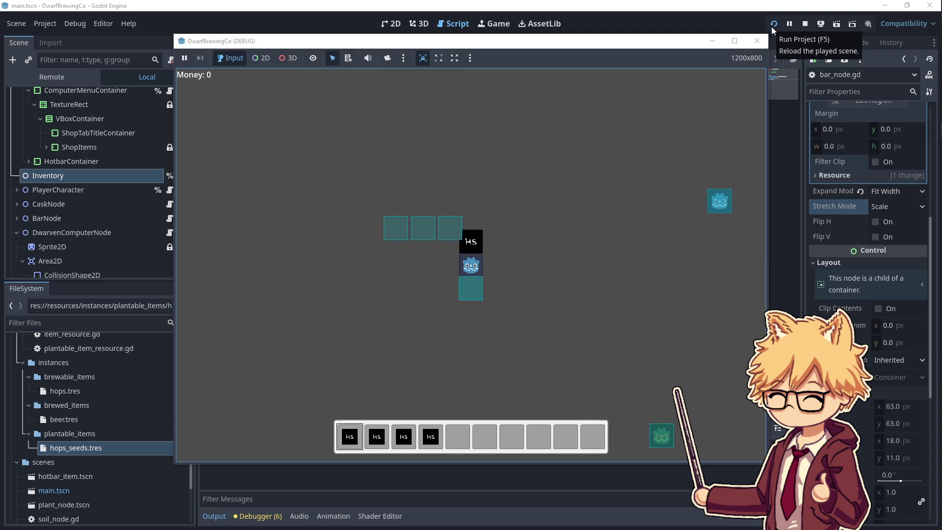
Step: Walk down-left holding the second hotbar seed, then move right
{"action": "key", "text": "s"}
{"action": "key", "text": "a"}
{"action": "key", "text": "2"}
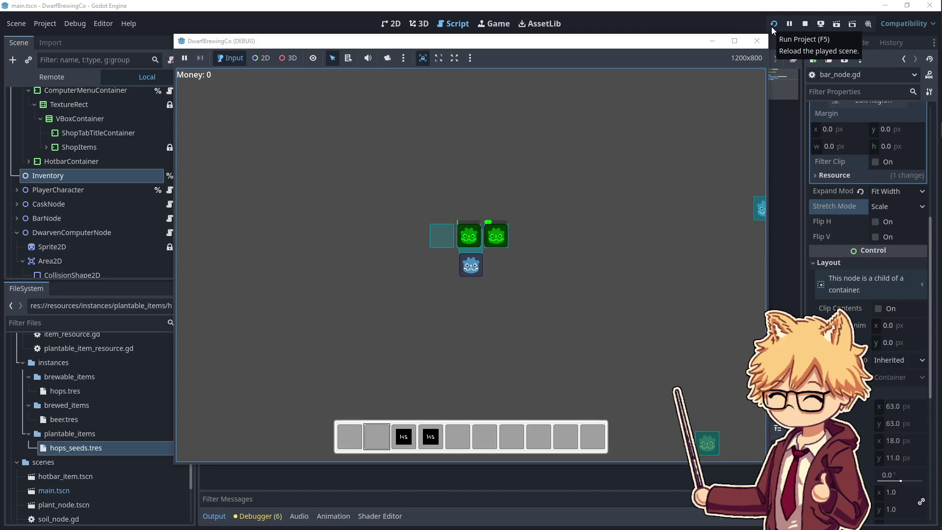
{"action": "key", "text": "d"}
{"action": "key", "text": "s"}
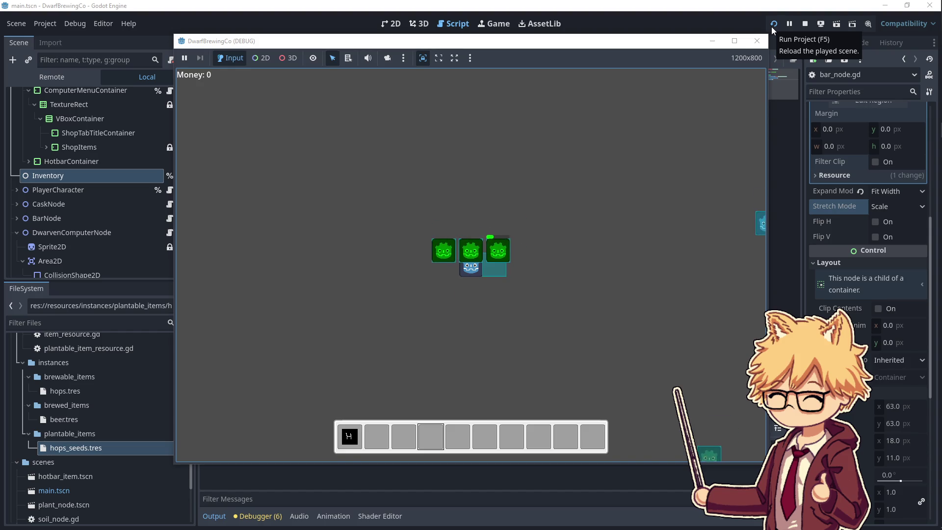
Step: Walk over to the hops plant and harvest it
{"action": "key", "text": "a"}
{"action": "key", "text": "s"}
{"action": "key", "text": "e"}
{"action": "key", "text": "d"}
{"action": "key", "text": "s"}
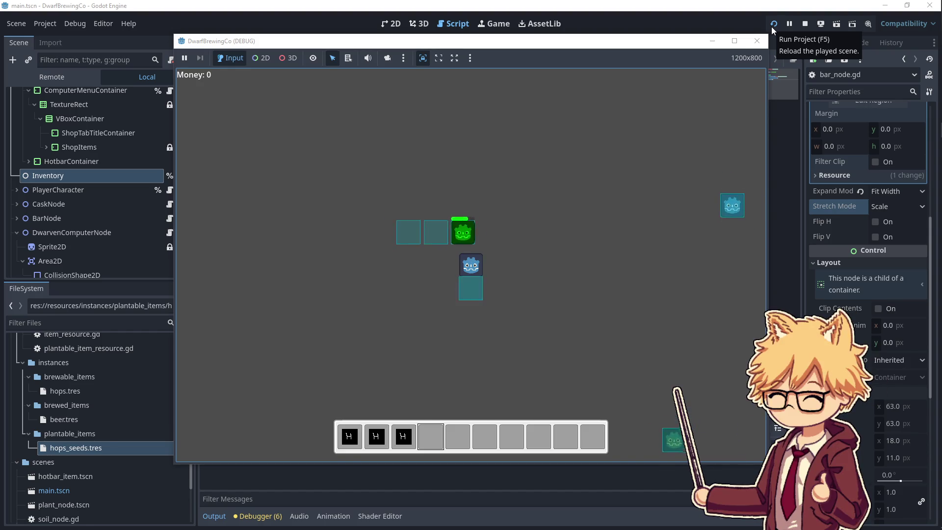
Step: Harvest another hops plant, brew it into beer at the cask, and sell a beer at the bar
{"action": "key", "text": "2"}
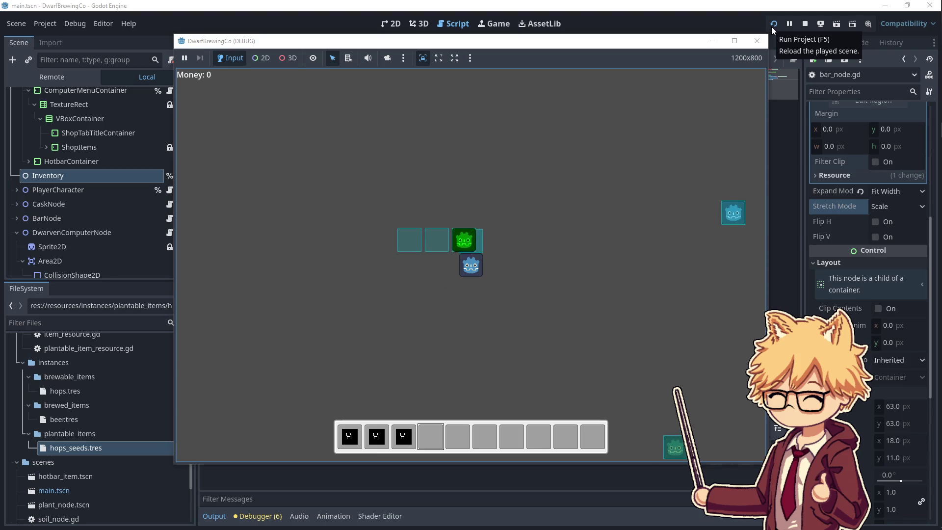
{"action": "key", "text": "d"}
{"action": "key", "text": "s"}
{"action": "key", "text": "d"}
{"action": "key", "text": "s"}
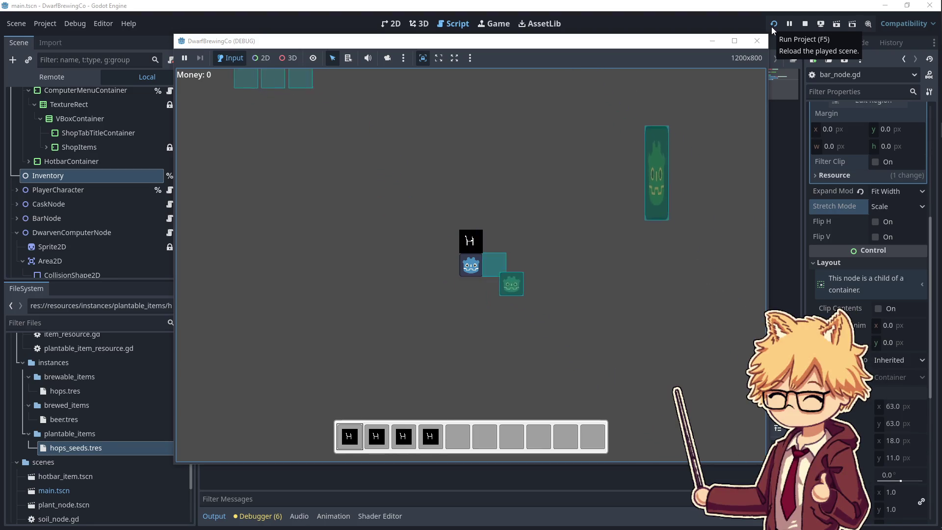
{"action": "key", "text": "1"}
{"action": "key", "text": "d"}
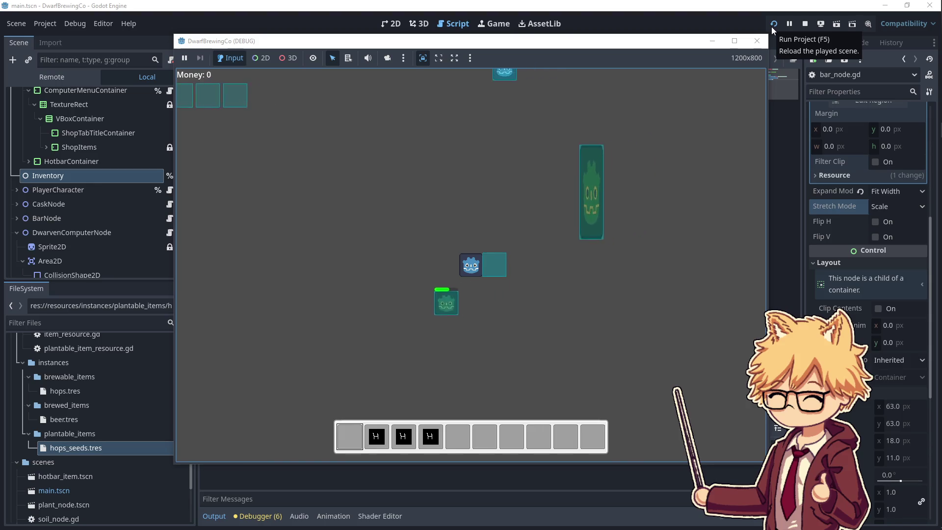
{"action": "key", "text": "2"}
{"action": "key", "text": "e"}
{"action": "key", "text": "d"}
{"action": "key", "text": "w"}
{"action": "key", "text": "d"}
{"action": "key", "text": "w"}
{"action": "key", "text": "1"}
{"action": "key", "text": "e"}
{"action": "key", "text": "a"}
{"action": "key", "text": "s"}
{"action": "key", "text": "3"}
Step: Sell another beer for gold and put the next held hops into the cask
{"action": "key", "text": "d"}
{"action": "key", "text": "e"}
{"action": "key", "text": "d"}
{"action": "key", "text": "w"}
{"action": "key", "text": "1"}
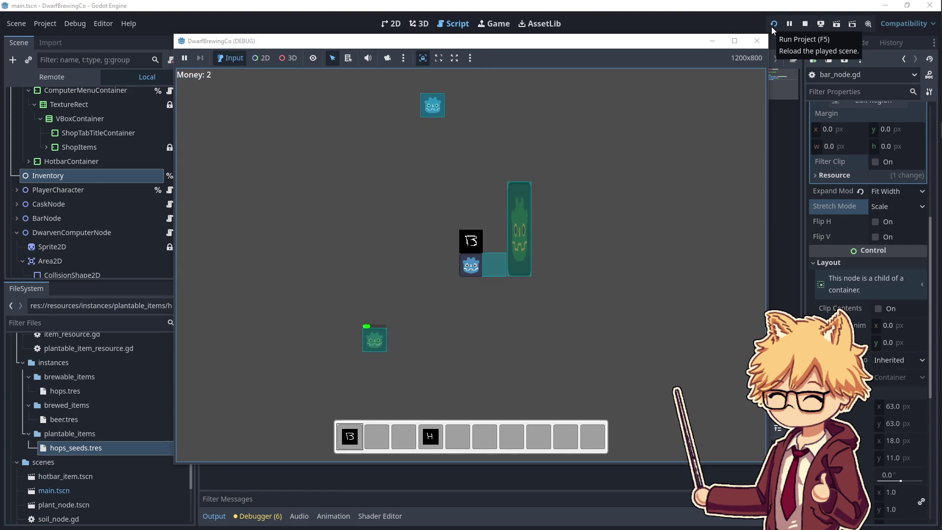
{"action": "key", "text": "s"}
{"action": "key", "text": "e"}
{"action": "key", "text": "a"}
{"action": "key", "text": "s"}
{"action": "key", "text": "4"}
{"action": "key", "text": "w"}
{"action": "key", "text": "d"}
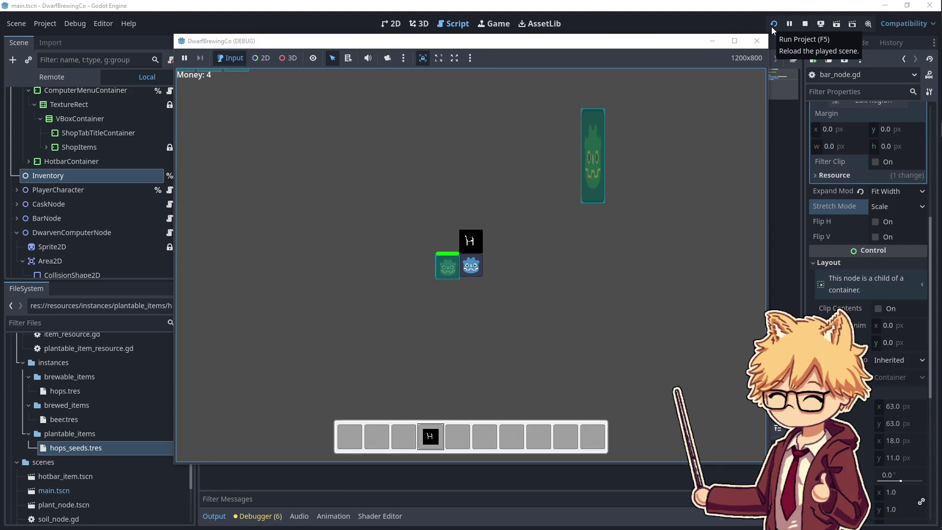
{"action": "key", "text": "e"}
{"action": "key", "text": "2"}
Step: Sell the brewed beer, harvest the ready hops plant, and sell the held beer for gold
{"action": "key", "text": "1"}
{"action": "key", "text": "d"}
{"action": "key", "text": "w"}
{"action": "key", "text": "e"}
{"action": "key", "text": "a"}
{"action": "key", "text": "a"}
{"action": "key", "text": "s"}
{"action": "key", "text": "e"}
{"action": "key", "text": "s"}
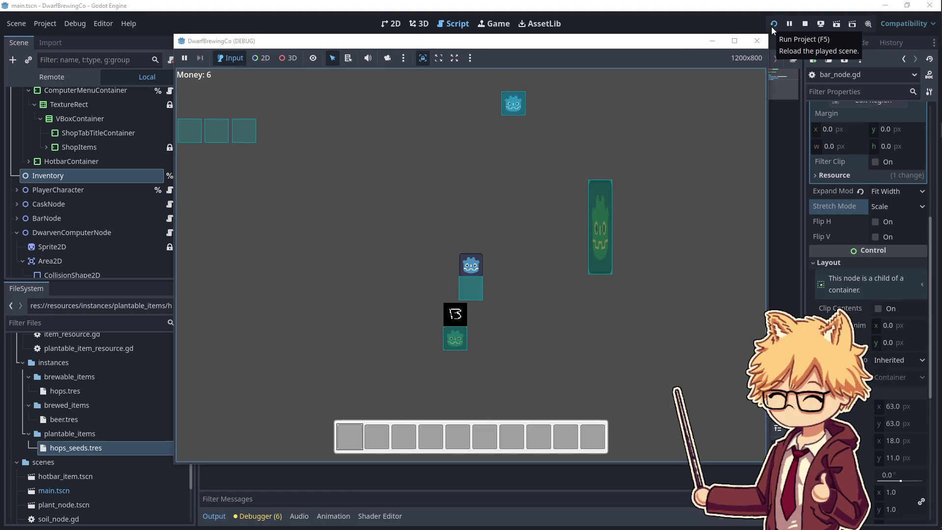
{"action": "key", "text": "w"}
{"action": "key", "text": "d"}
{"action": "key", "text": "e"}
{"action": "key", "text": "w"}
{"action": "key", "text": "a"}
Step: Spend all the gold on hop seeds at the seed shop
{"action": "key", "text": "e"}
{"action": "key", "text": "Return"}
{"action": "key", "text": "Return"}
{"action": "key", "text": "Return"}
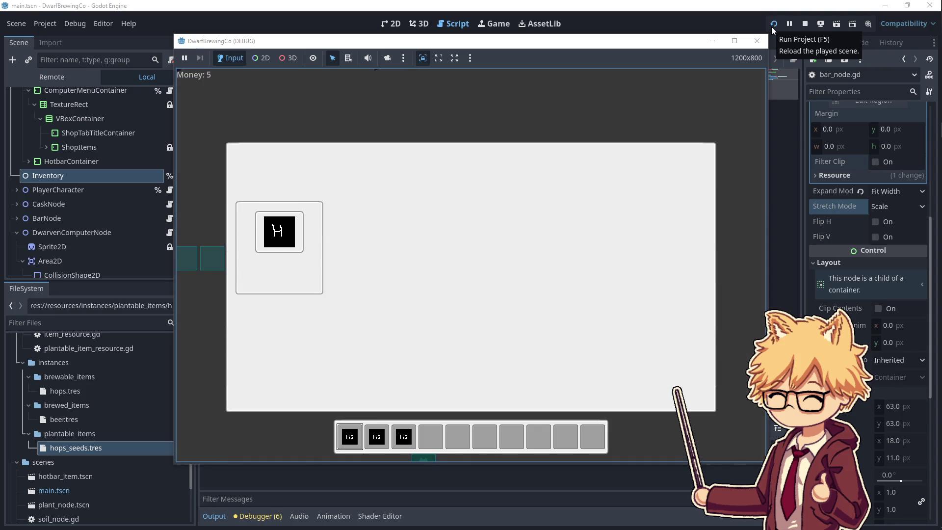
{"action": "key", "text": "Escape"}
Step: Plant three hop seeds in the soil plots
{"action": "key", "text": "a"}
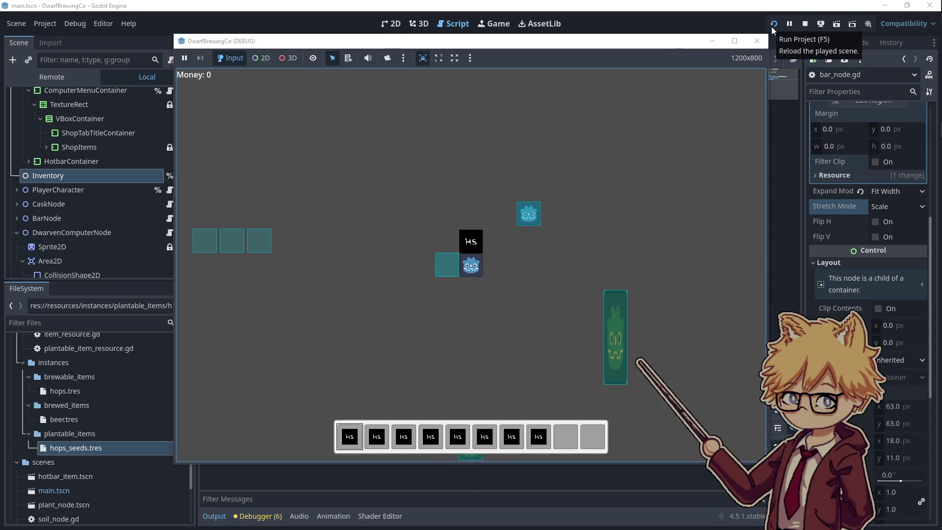
{"action": "key", "text": "w"}
{"action": "key", "text": "a"}
{"action": "key", "text": "e"}
{"action": "key", "text": "e"}
{"action": "key", "text": "a"}
{"action": "key", "text": "w"}
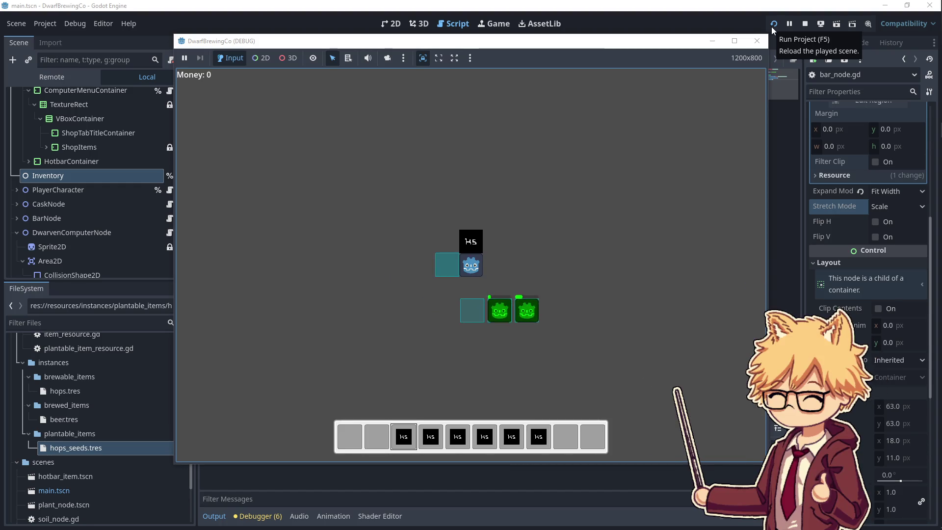
{"action": "key", "text": "e"}
{"action": "key", "text": "d"}
{"action": "key", "text": "s"}
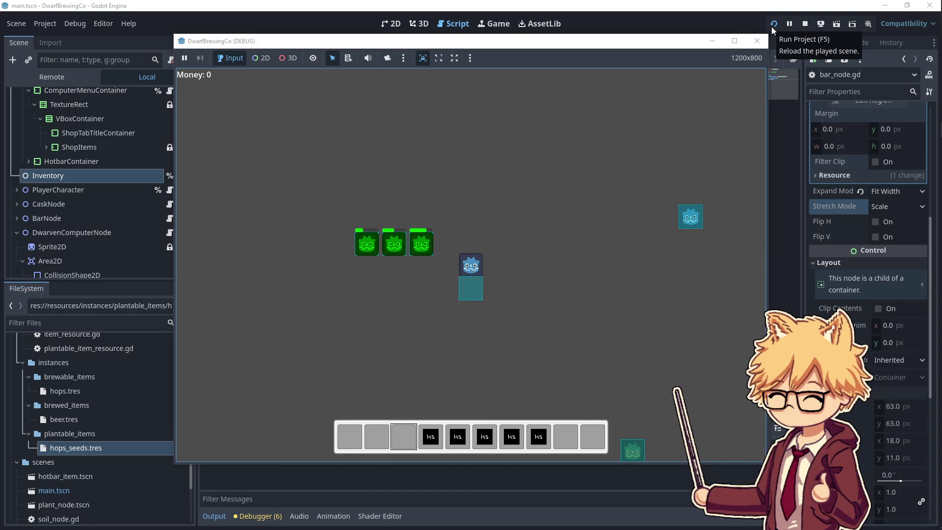
Step: Harvest the grown hops and replant seeds in the second and third plots
{"action": "key", "text": "w"}
{"action": "key", "text": "a"}
{"action": "key", "text": "e"}
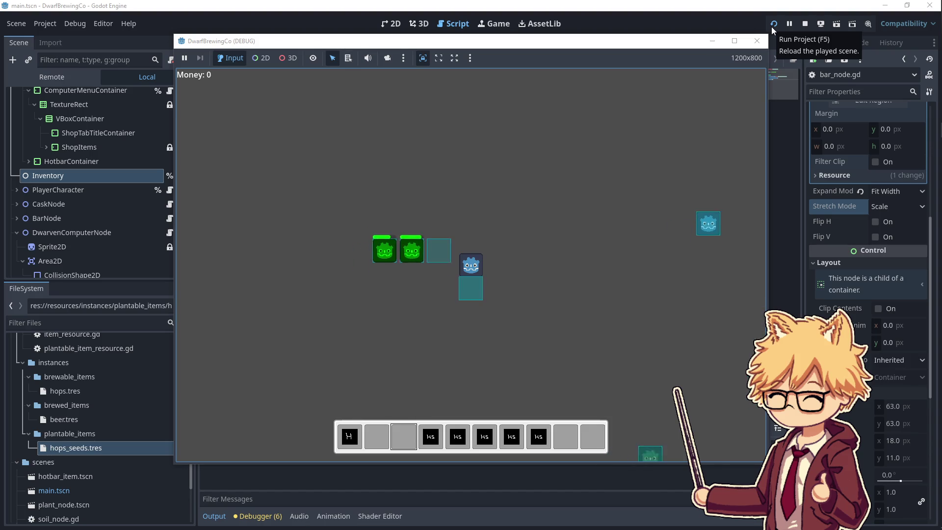
{"action": "key", "text": "e"}
{"action": "key", "text": "a"}
{"action": "key", "text": "e"}
{"action": "key", "text": "e"}
{"action": "key", "text": "e"}
{"action": "key", "text": "d"}
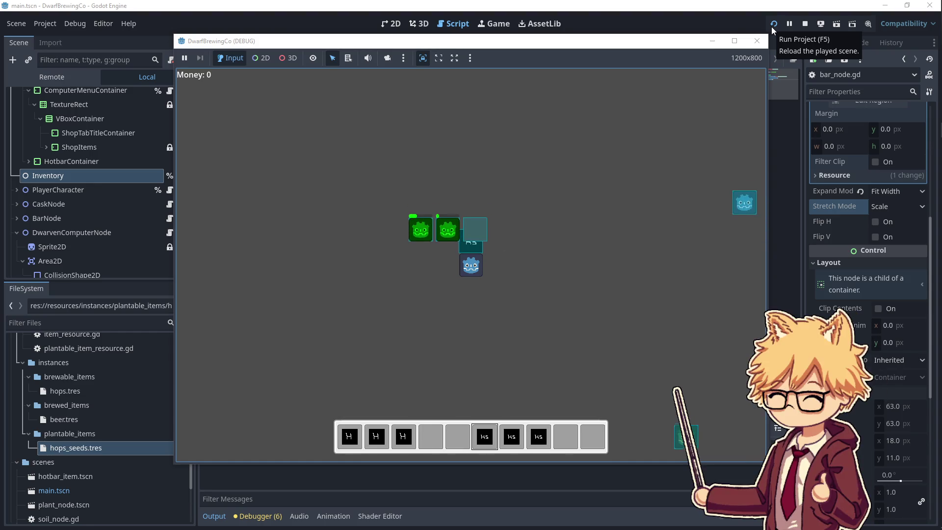
{"action": "key", "text": "e"}
{"action": "key", "text": "w"}
{"action": "key", "text": "s"}
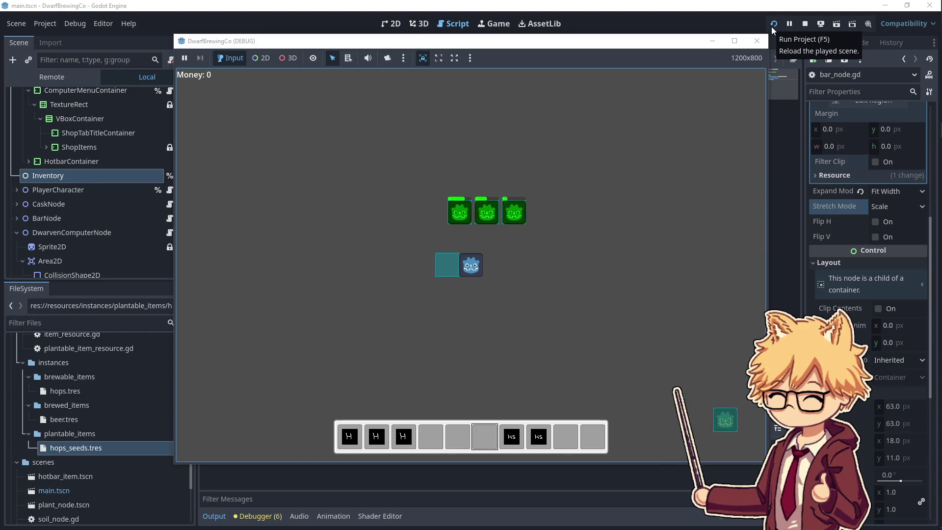
Step: Harvest the remaining grown hops plants one after another
{"action": "key", "text": "e"}
{"action": "key", "text": "d"}
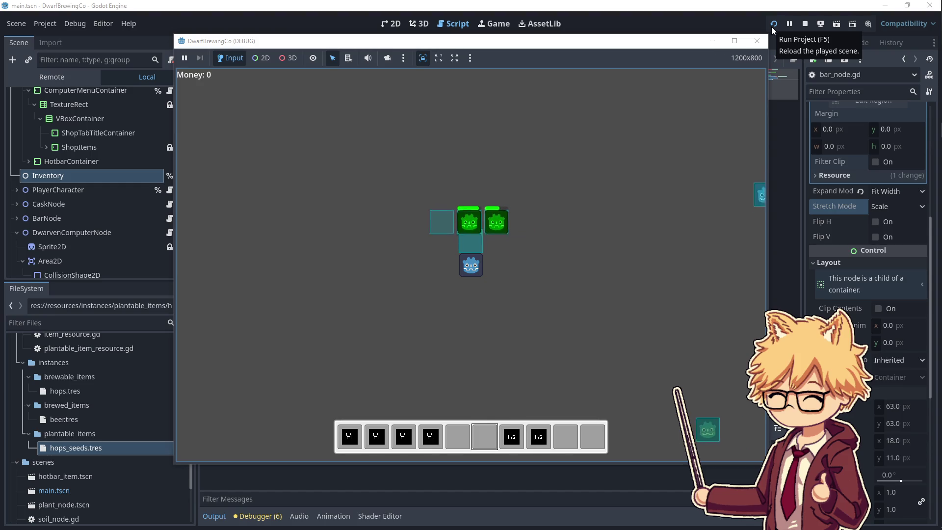
{"action": "key", "text": "e"}
{"action": "key", "text": "d"}
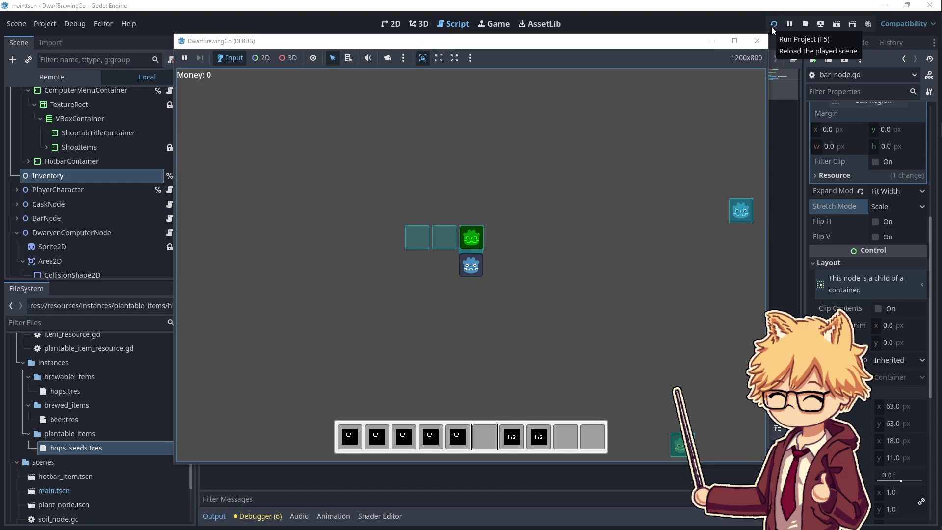
{"action": "key", "text": "e"}
{"action": "key", "text": "4"}
{"action": "key", "text": "s"}
{"action": "key", "text": "d"}
{"action": "key", "text": "d"}
Step: Go to the cask and brew two batches of hops into beer
{"action": "key", "text": "s"}
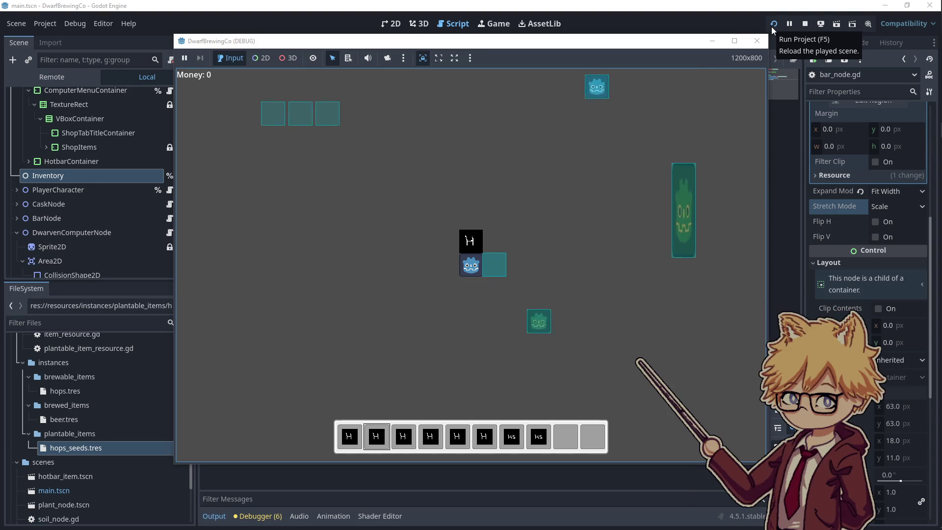
{"action": "key", "text": "2"}
{"action": "key", "text": "a"}
{"action": "key", "text": "s"}
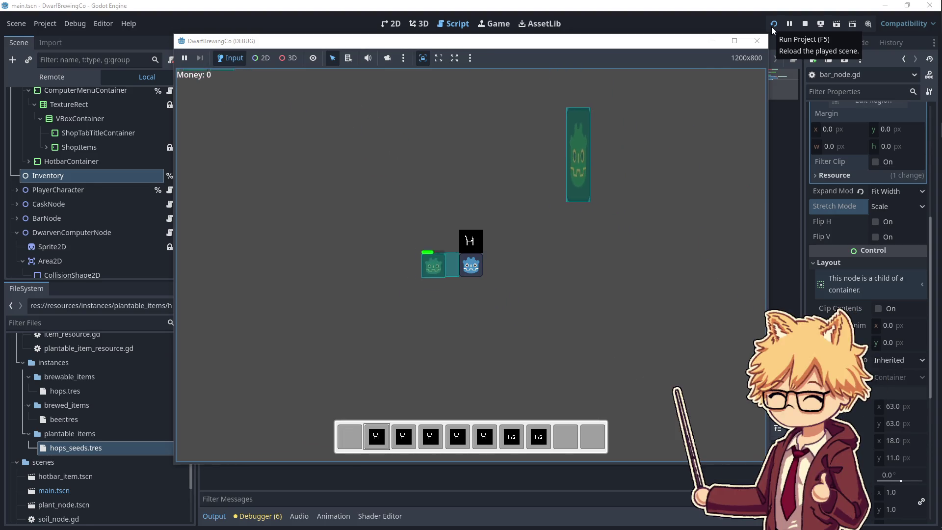
{"action": "key", "text": "e"}
{"action": "key", "text": "3"}
{"action": "key", "text": "a"}
{"action": "key", "text": "s"}
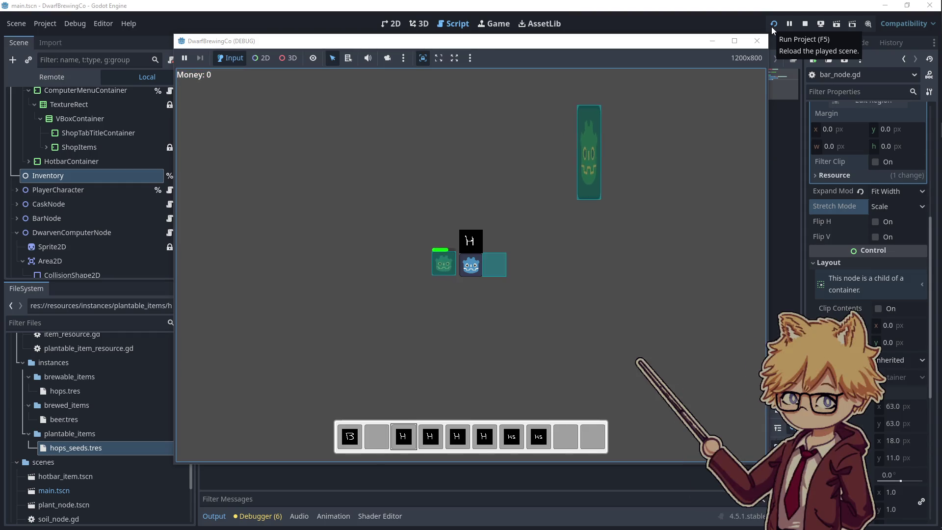
{"action": "key", "text": "e"}
Step: Brew the remaining hops from the hotbar into beer, one by one
{"action": "key", "text": "d"}
{"action": "key", "text": "a"}
{"action": "key", "text": "4"}
{"action": "key", "text": "e"}
{"action": "key", "text": "d"}
{"action": "key", "text": "5"}
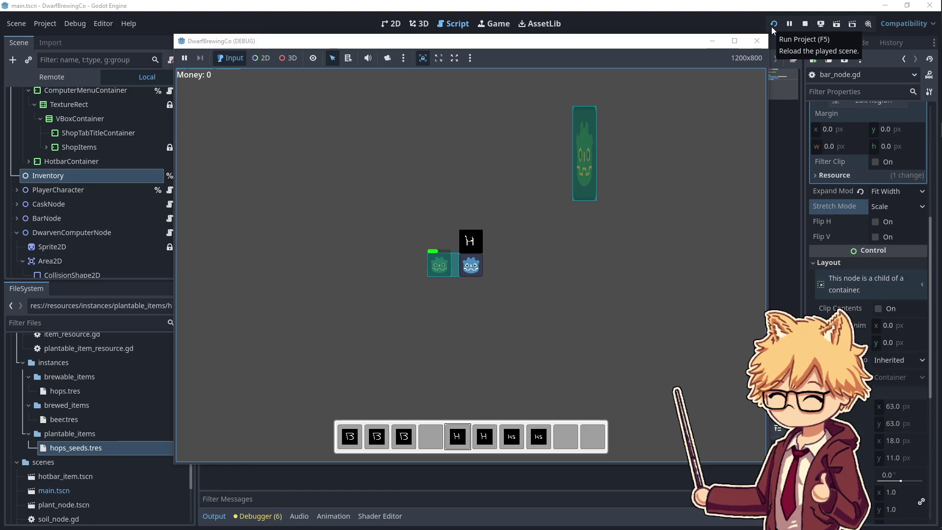
{"action": "key", "text": "d"}
{"action": "key", "text": "a"}
{"action": "key", "text": "e"}
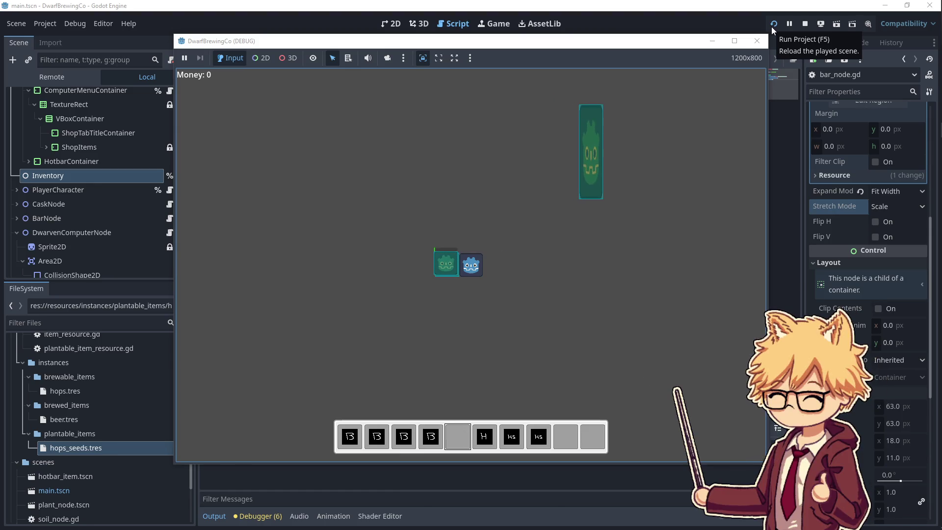
{"action": "key", "text": "6"}
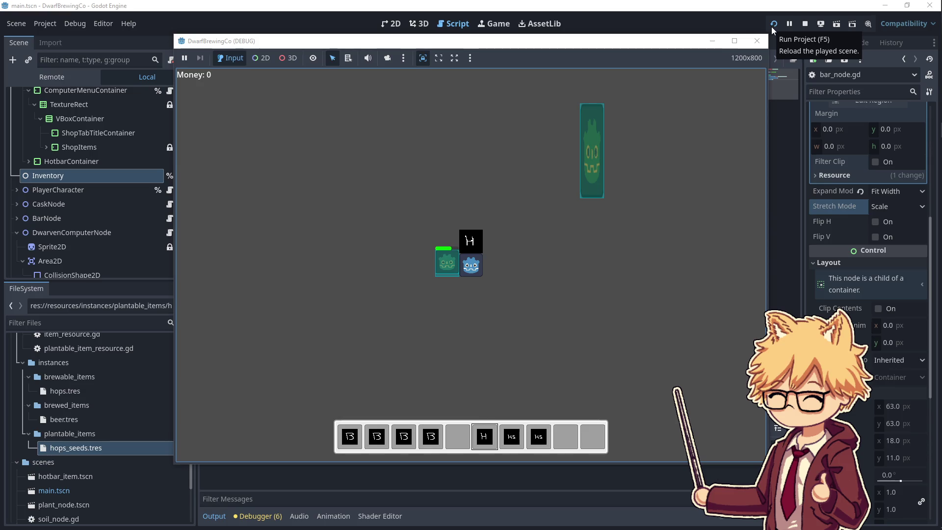
Step: Brew the last hops into beer and carry the beers to the bar
{"action": "key", "text": "e"}
{"action": "key", "text": "w"}
{"action": "key", "text": "a"}
{"action": "key", "text": "3"}
{"action": "key", "text": "1"}
{"action": "key", "text": "s"}
{"action": "key", "text": "d"}
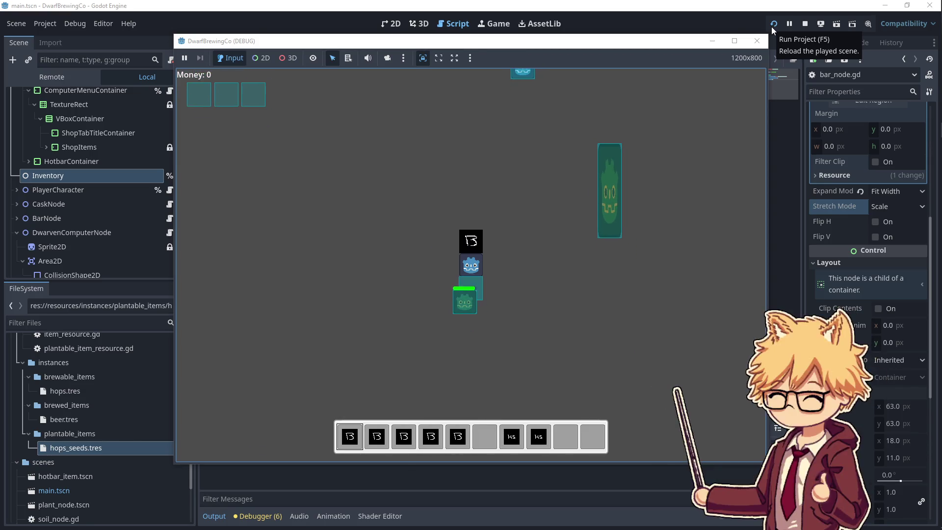
{"action": "key", "text": "s"}
{"action": "key", "text": "w"}
{"action": "key", "text": "d"}
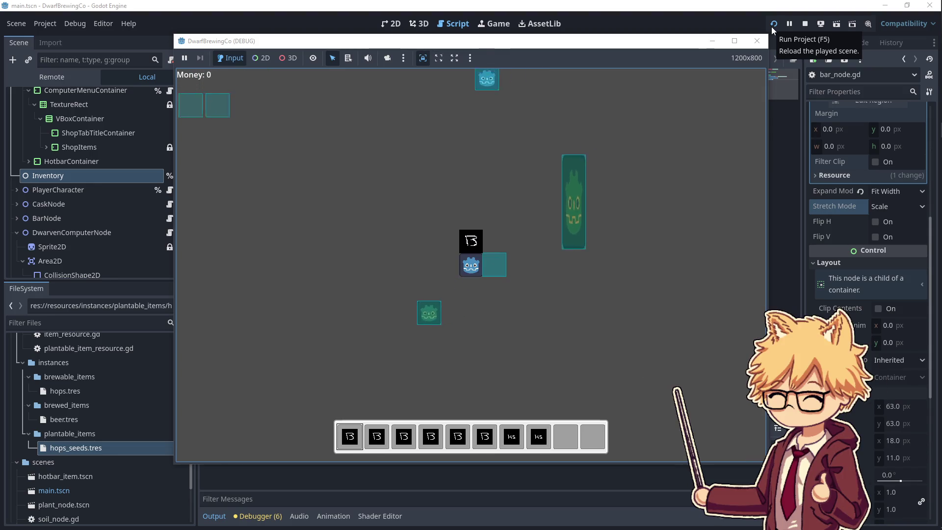
Step: Sell all the beers in the hotbar at the bar
{"action": "key", "text": "w"}
{"action": "key", "text": "a"}
{"action": "key", "text": "e"}
{"action": "key", "text": "2"}
{"action": "key", "text": "e"}
{"action": "key", "text": "3"}
{"action": "key", "text": "e"}
{"action": "key", "text": "4"}
{"action": "key", "text": "e"}
{"action": "key", "text": "5"}
Step: Buy more hop seeds at the shop until the inventory.gd:36 error halts the game
{"action": "key", "text": "e"}
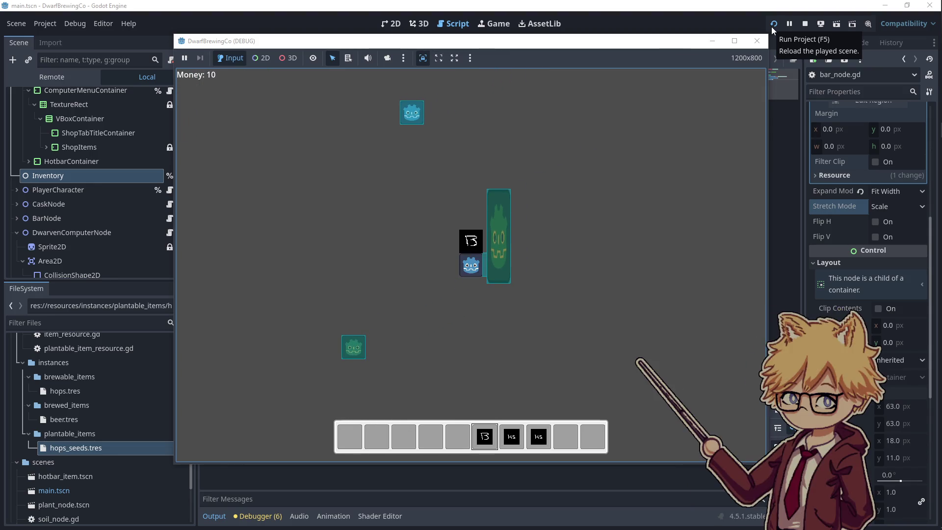
{"action": "key", "text": "6"}
{"action": "key", "text": "e"}
{"action": "key", "text": "w"}
{"action": "key", "text": "a"}
{"action": "key", "text": "d"}
{"action": "key", "text": "e"}
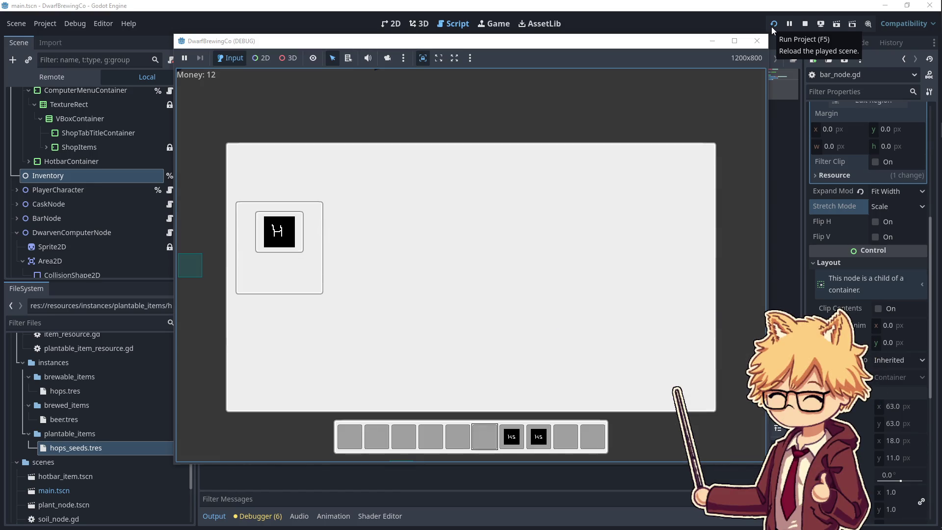
{"action": "key", "text": "e"}
{"action": "key", "text": "e"}
{"action": "key", "text": "e"}
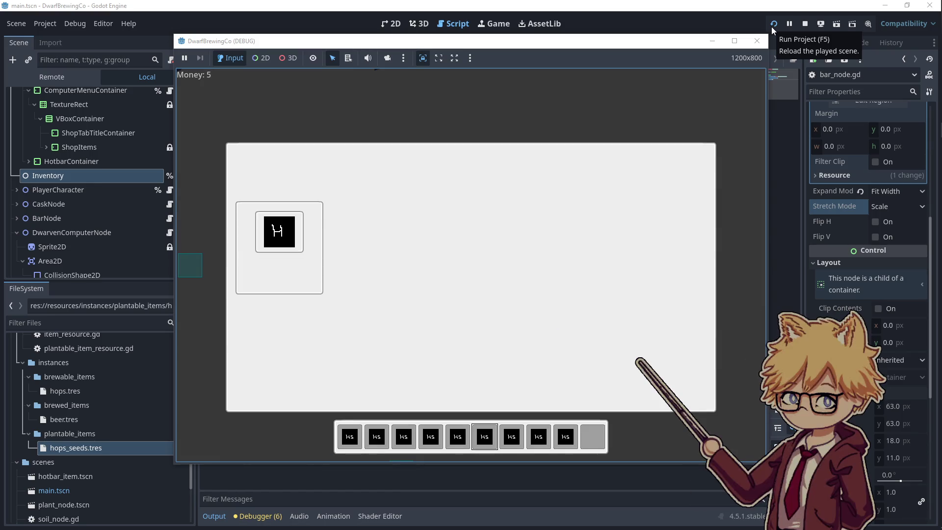
{"action": "key", "text": "e"}
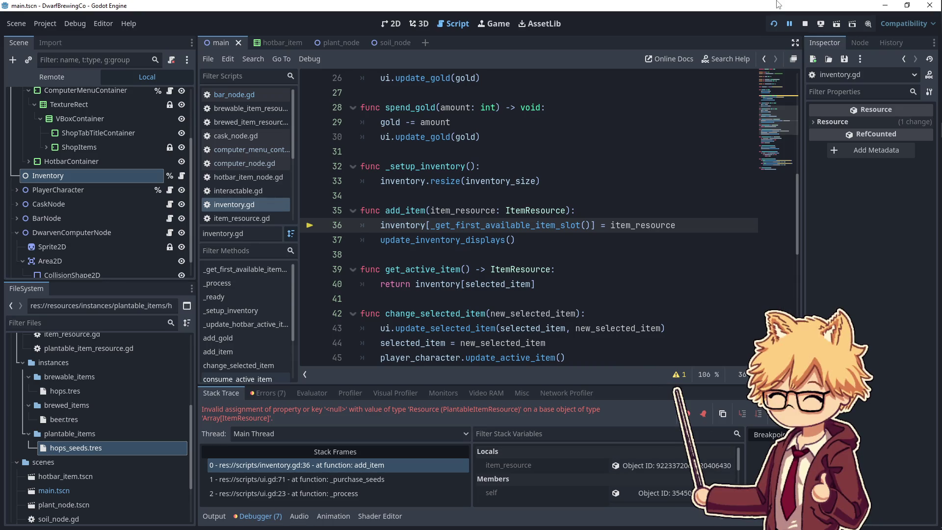
Step: Stop the running debug session and return to inventory.gd's add_item code
{"action": "key", "text": "Up"}
{"action": "key", "text": "Up"}
{"action": "key", "text": "Up"}
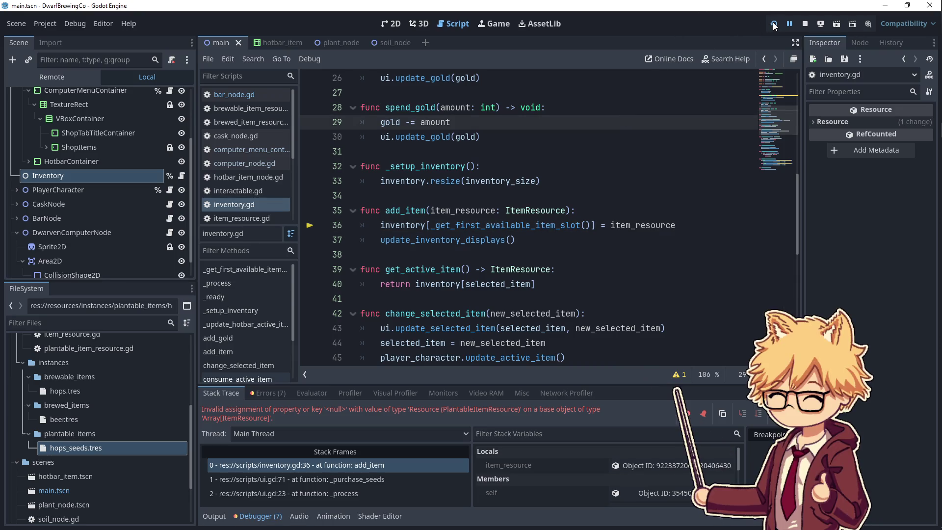
{"action": "left_click", "coordinate": [804, 24]}
{"action": "left_click_drag", "start_coordinate": [589, 167], "coordinate": [589, 183]}
{"action": "key", "text": "Right"}
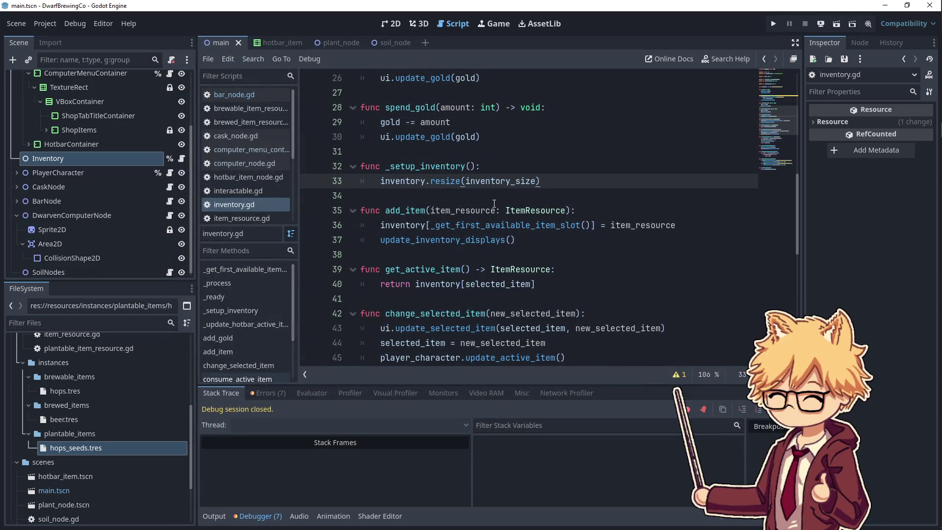
{"action": "scroll", "coordinate": [155, 199], "scroll_direction": "up", "scroll_amount": 5}
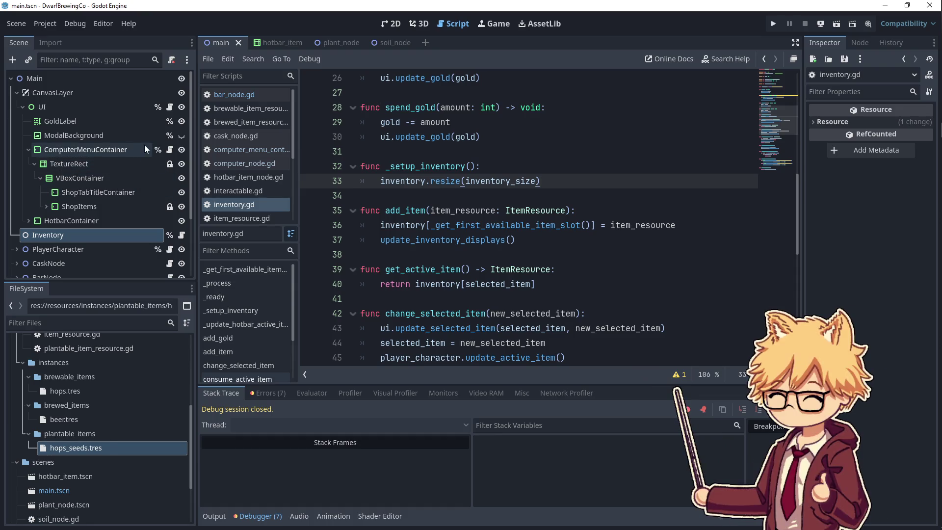
Step: Collapse CanvasLayer, select the Inventory node, and inspect the update_inventory_displays call on line 37
{"action": "left_click", "coordinate": [17, 93]}
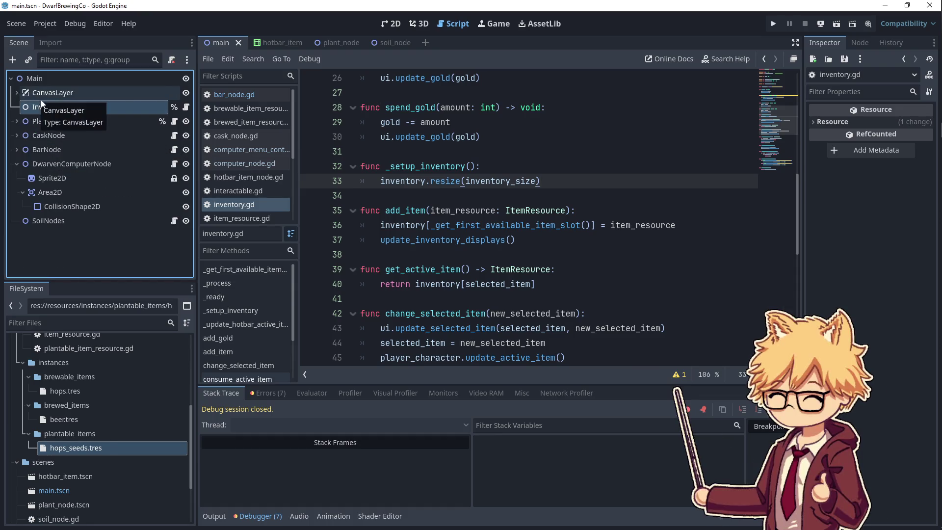
{"action": "left_click", "coordinate": [37, 104]}
{"action": "left_click", "coordinate": [343, 239]}
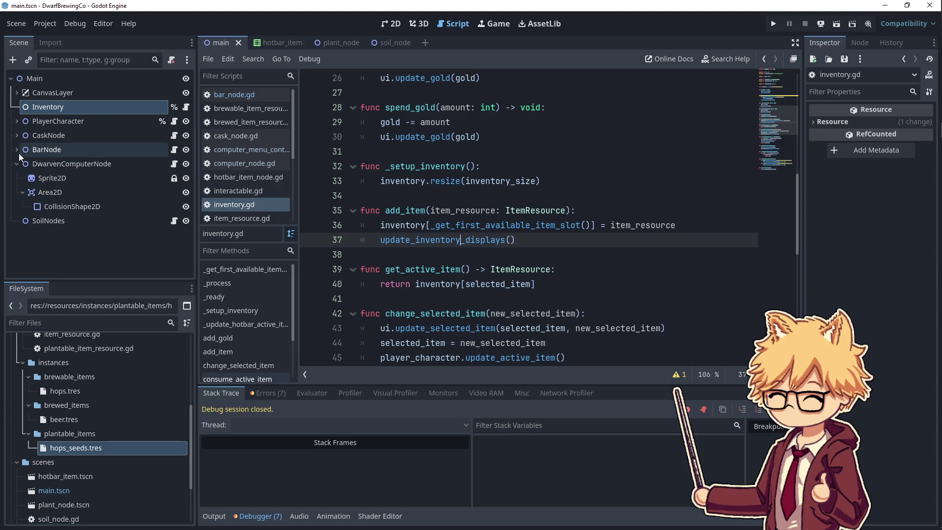
{"action": "left_click", "coordinate": [461, 240]}
{"action": "mouse_move", "coordinate": [455, 247]}
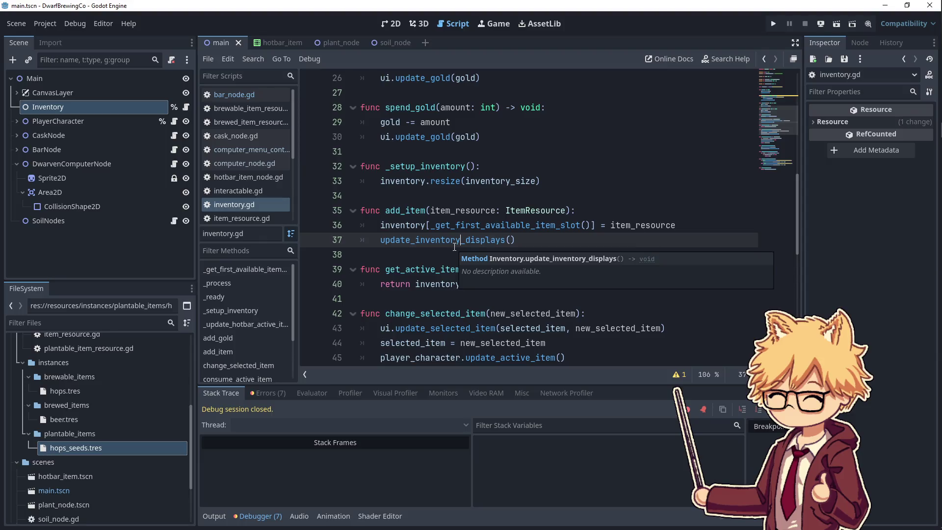
Step: Expand BarNode and open bar_node.gd, placing the caret after its interact function
{"action": "left_click", "coordinate": [17, 150]}
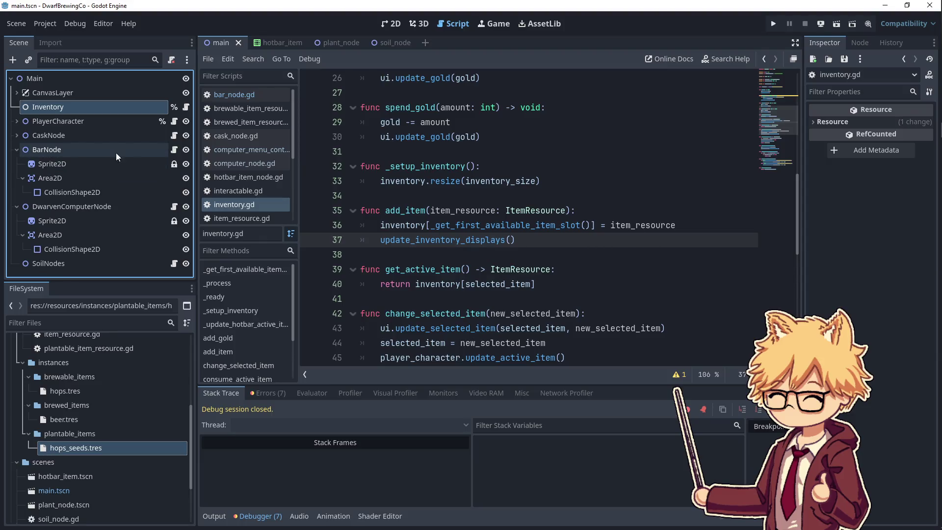
{"action": "left_click", "coordinate": [174, 149]}
{"action": "left_click", "coordinate": [400, 137]}
{"action": "left_click", "coordinate": [438, 201]}
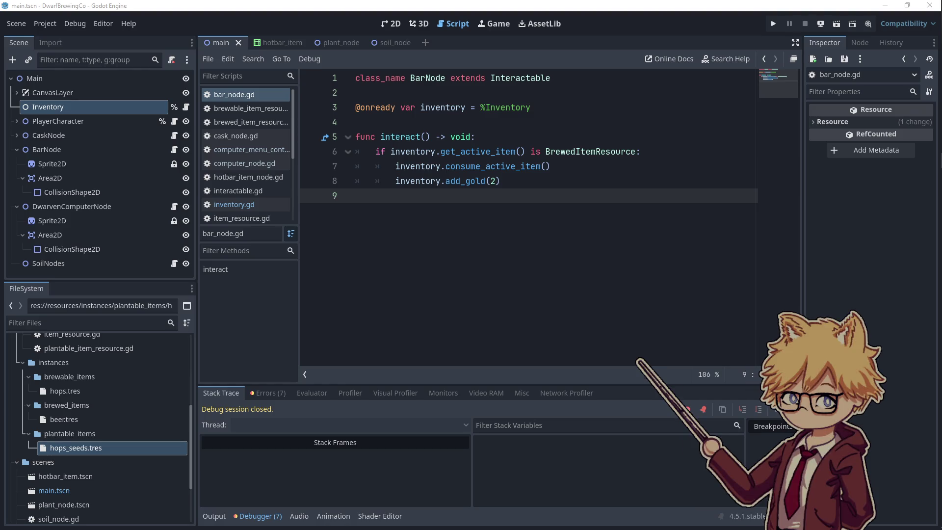
{"action": "key", "text": "Return"}
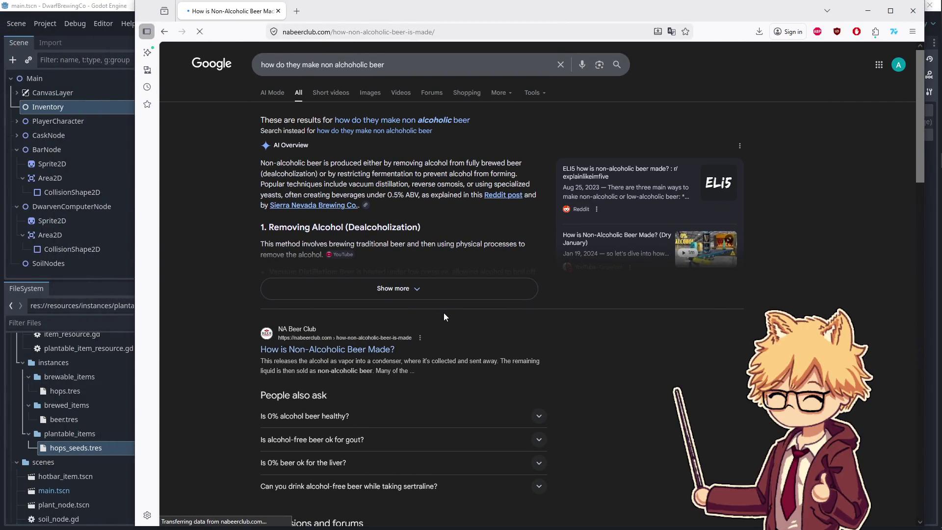
Step: Scroll through the nabeerclub.com article on non-alcoholic beer, down to the controlled fermentation section
{"action": "scroll", "coordinate": [320, 370], "scroll_direction": "down", "scroll_amount": 3}
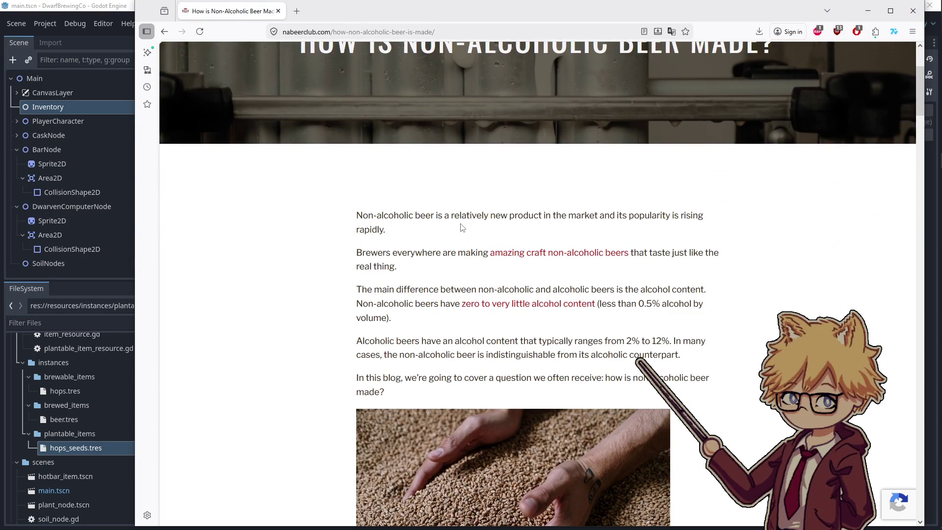
{"action": "scroll", "coordinate": [369, 250], "scroll_direction": "down", "scroll_amount": 1}
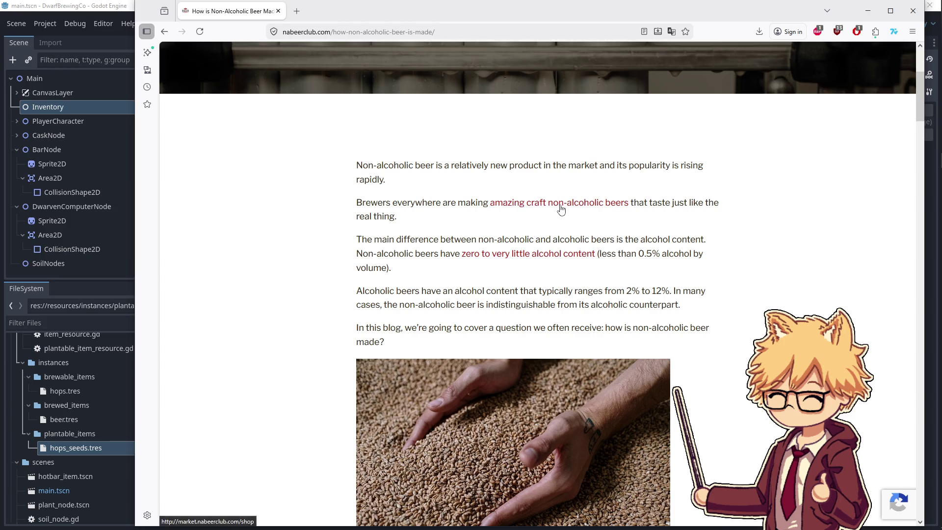
{"action": "scroll", "coordinate": [453, 216], "scroll_direction": "down", "scroll_amount": 2}
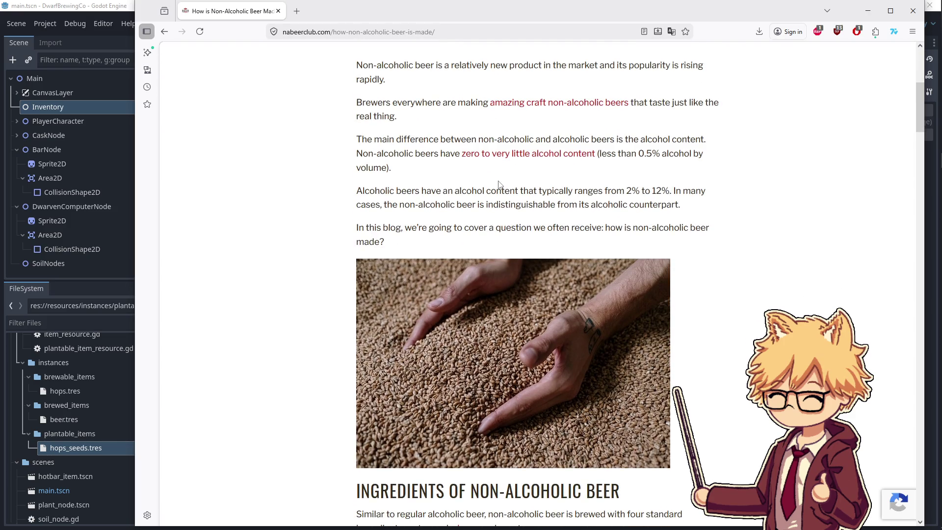
{"action": "scroll", "coordinate": [716, 208], "scroll_direction": "down", "scroll_amount": 2}
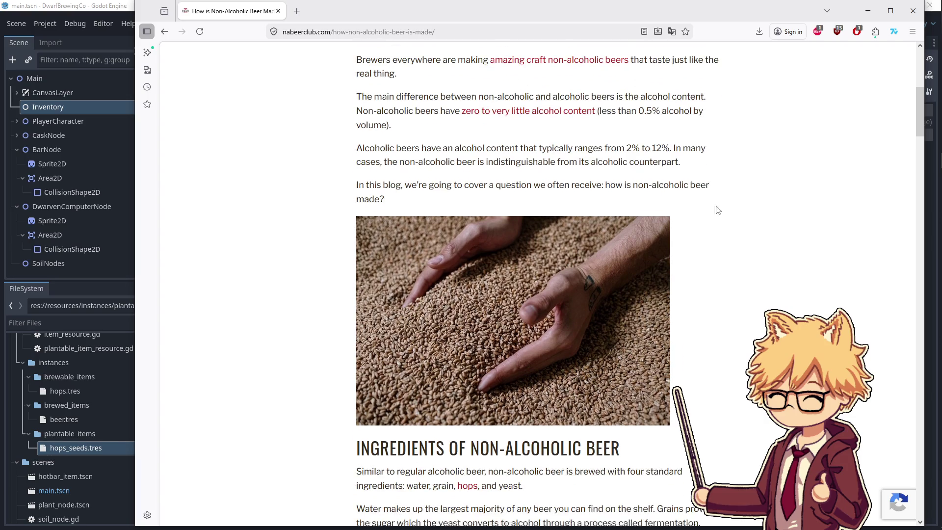
{"action": "scroll", "coordinate": [324, 274], "scroll_direction": "down", "scroll_amount": 3}
{"action": "scroll", "coordinate": [324, 274], "scroll_direction": "down", "scroll_amount": 2}
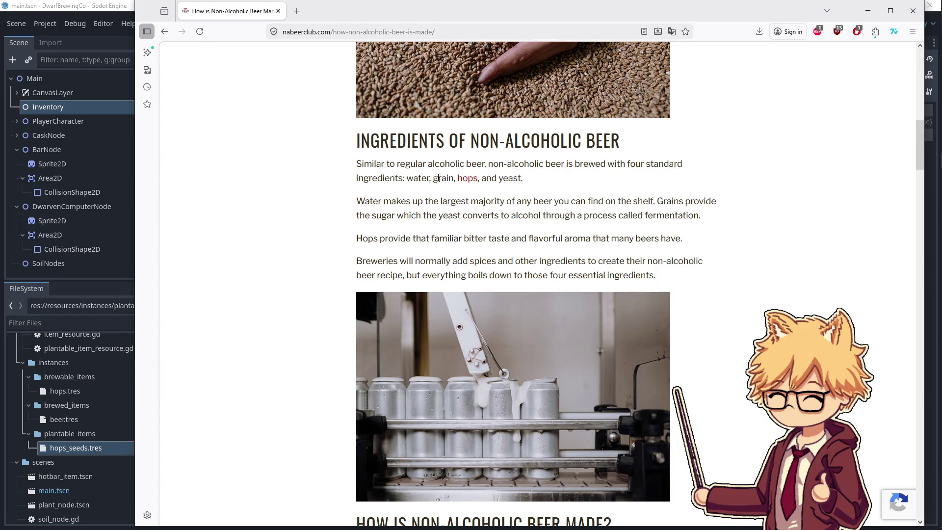
{"action": "scroll", "coordinate": [338, 248], "scroll_direction": "down", "scroll_amount": 4}
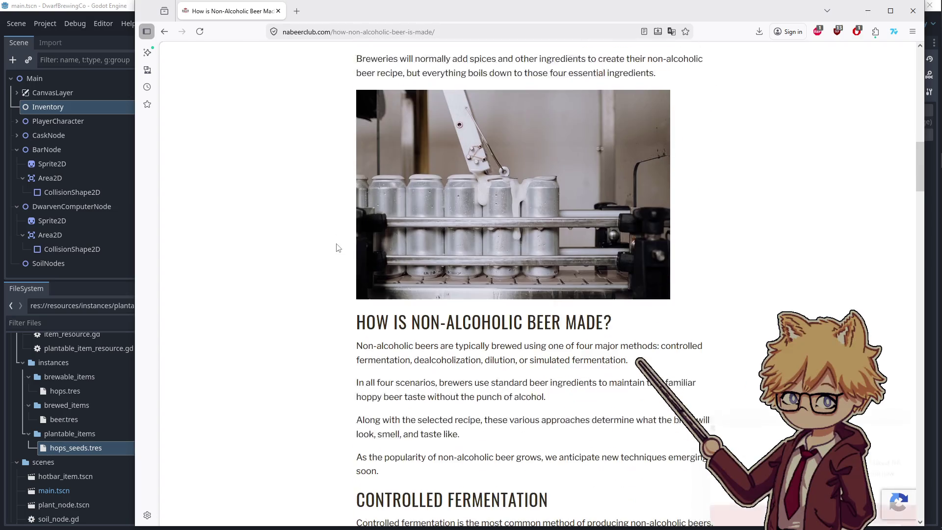
{"action": "scroll", "coordinate": [338, 251], "scroll_direction": "down", "scroll_amount": 7}
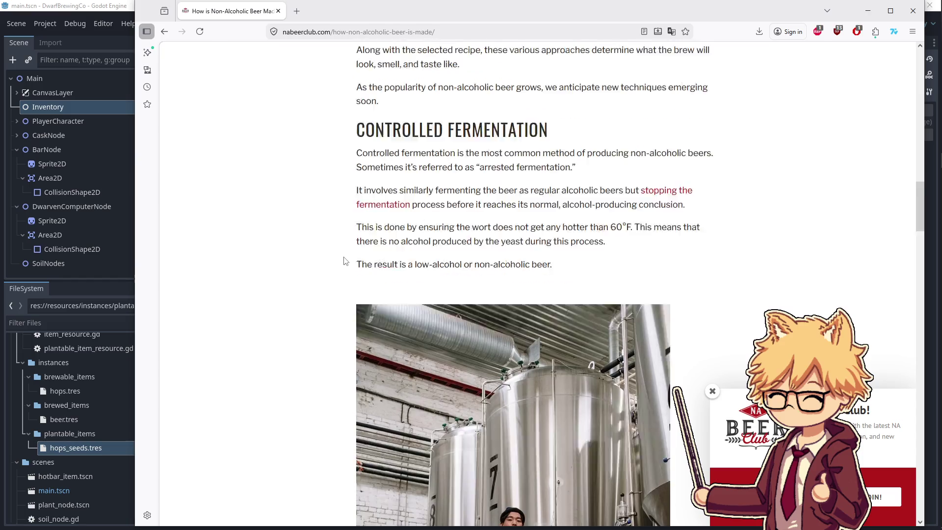
{"action": "scroll", "coordinate": [345, 261], "scroll_direction": "down", "scroll_amount": 5}
{"action": "scroll", "coordinate": [345, 260], "scroll_direction": "up", "scroll_amount": 4}
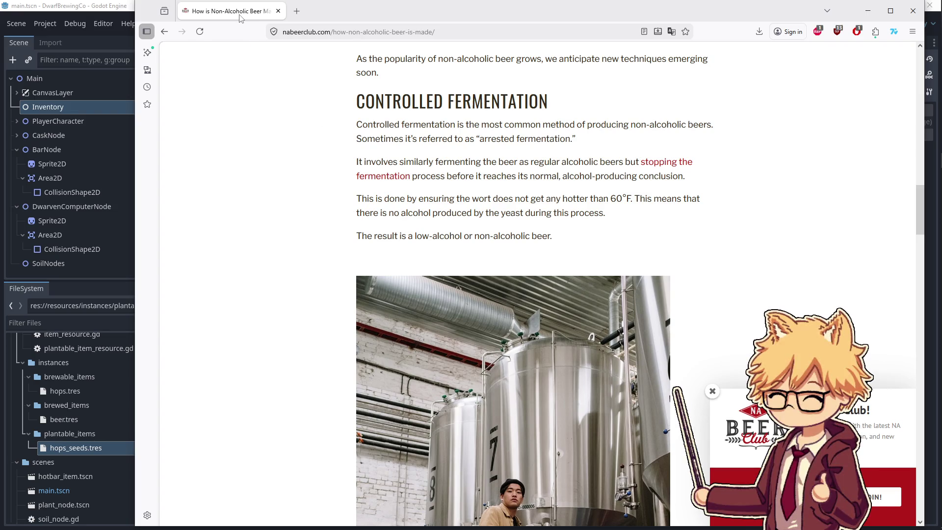
{"action": "left_click", "coordinate": [277, 11]}
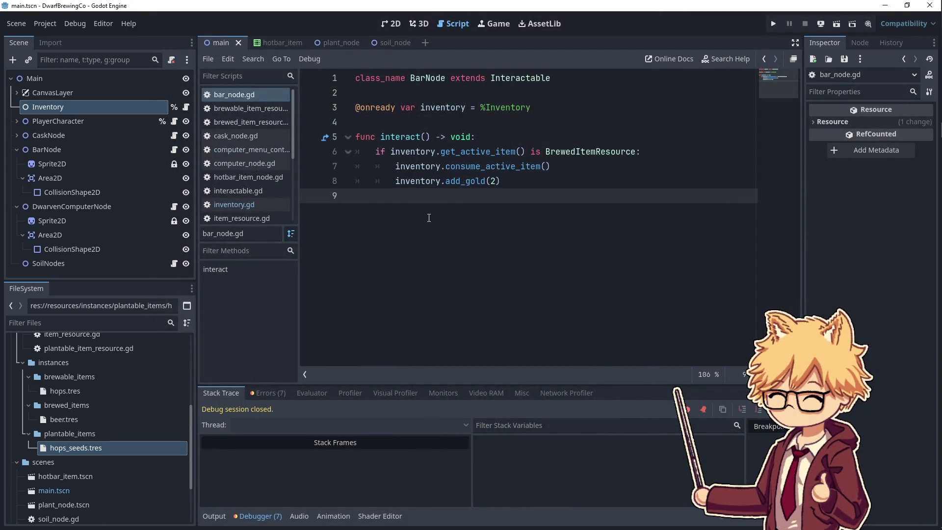
Step: Insert a blank line above func interact in bar_node.gd
{"action": "left_click", "coordinate": [415, 113]}
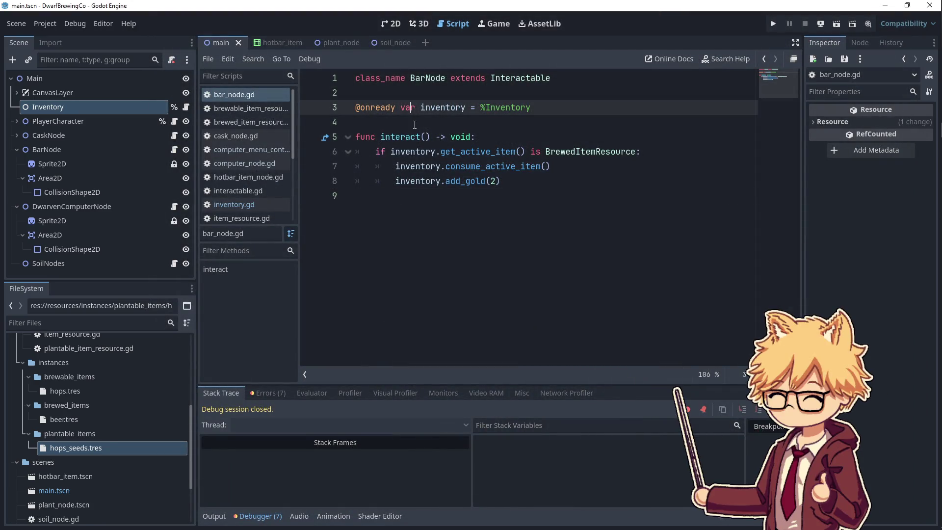
{"action": "left_click", "coordinate": [415, 126]}
{"action": "double_click", "coordinate": [400, 137]}
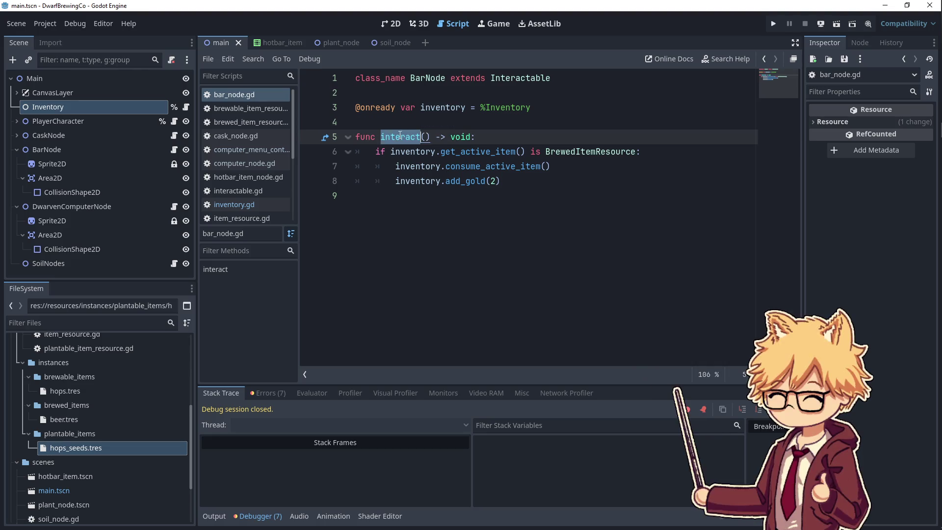
{"action": "left_click", "coordinate": [453, 108]}
{"action": "left_click", "coordinate": [431, 123]}
{"action": "key", "text": "Return"}
{"action": "key", "text": "Return"}
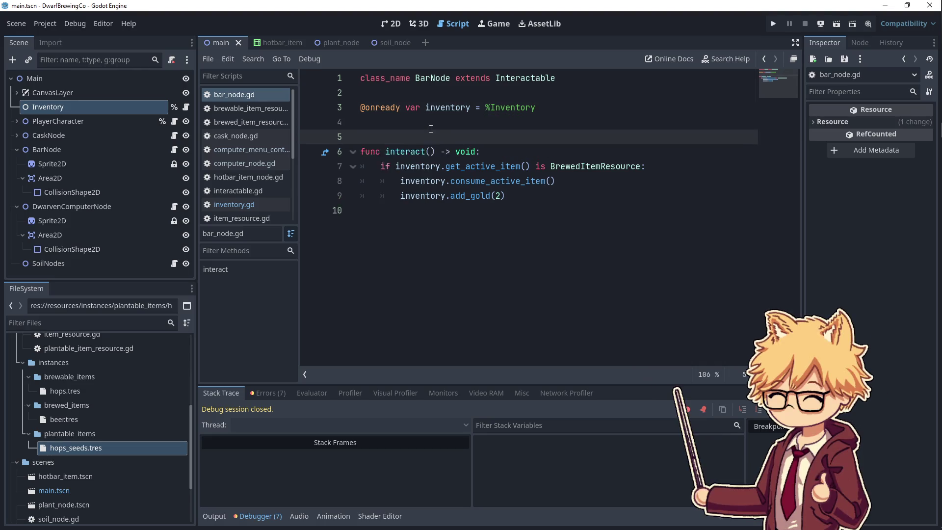
{"action": "type", "text": "@onready var quest"}
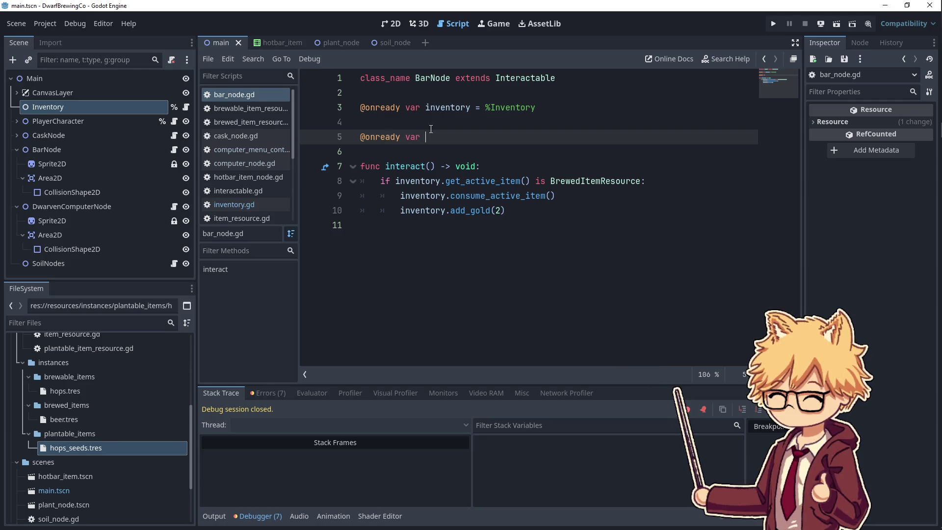
{"action": "type", "text": "s = {"}
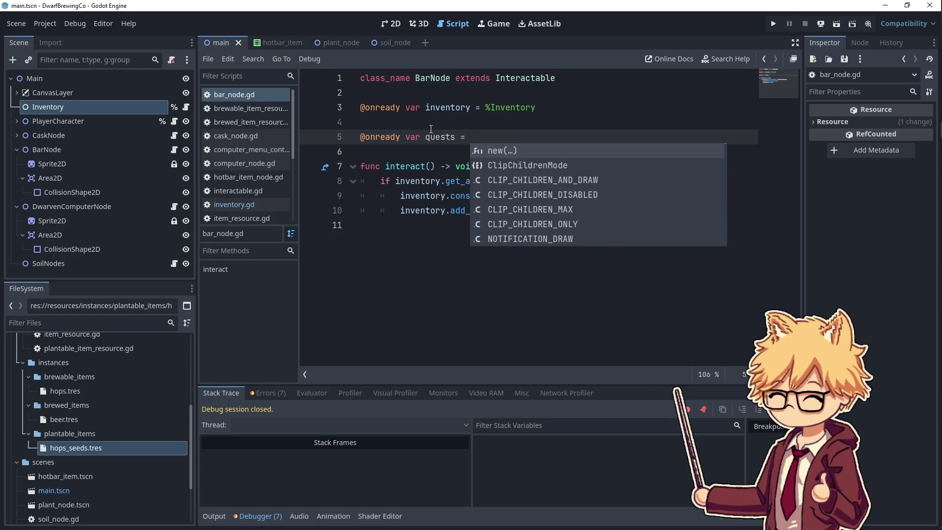
{"action": "key", "text": "Return"}
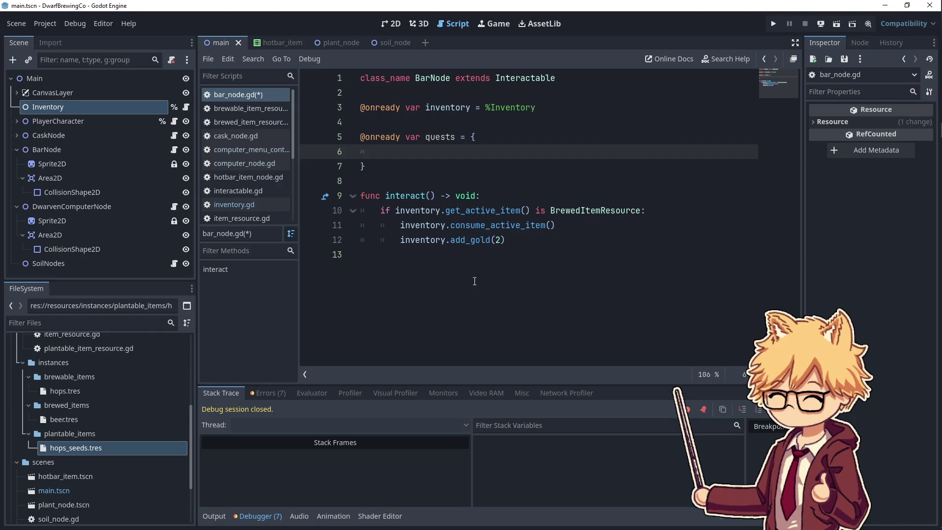
{"action": "left_click", "coordinate": [475, 281]}
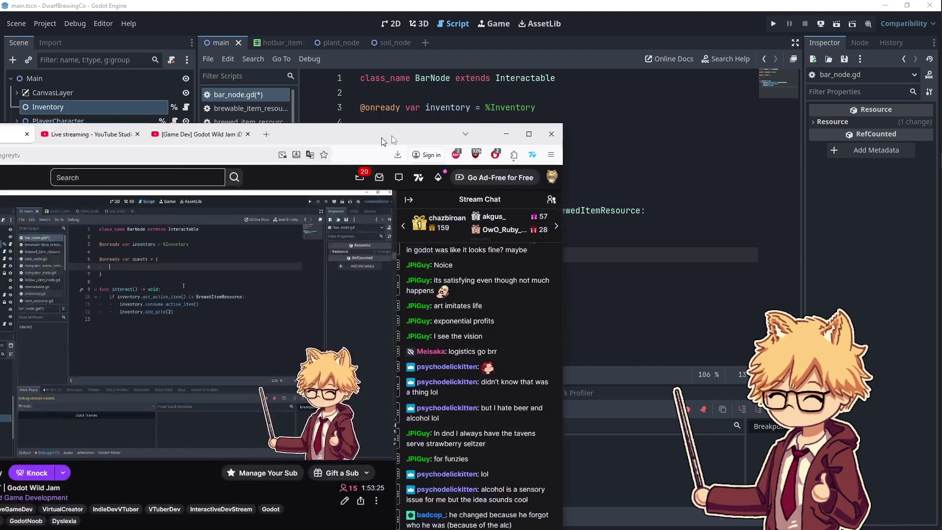